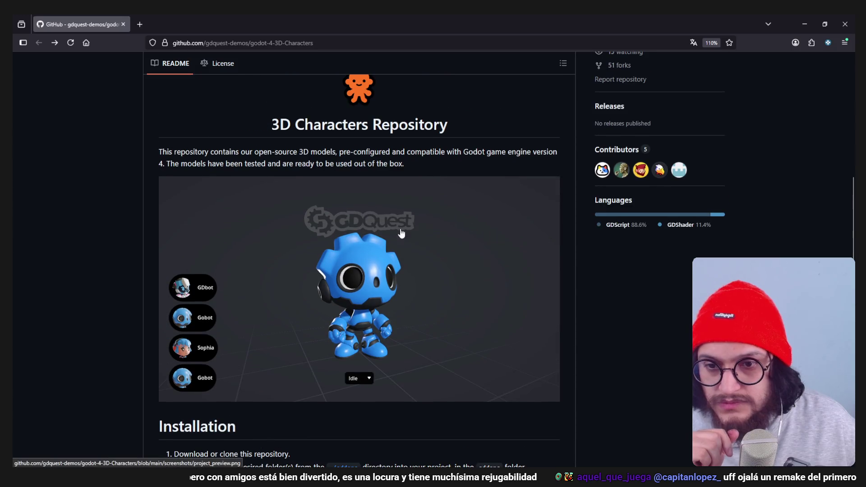
pyautogui.scroll(7, 637, 198)
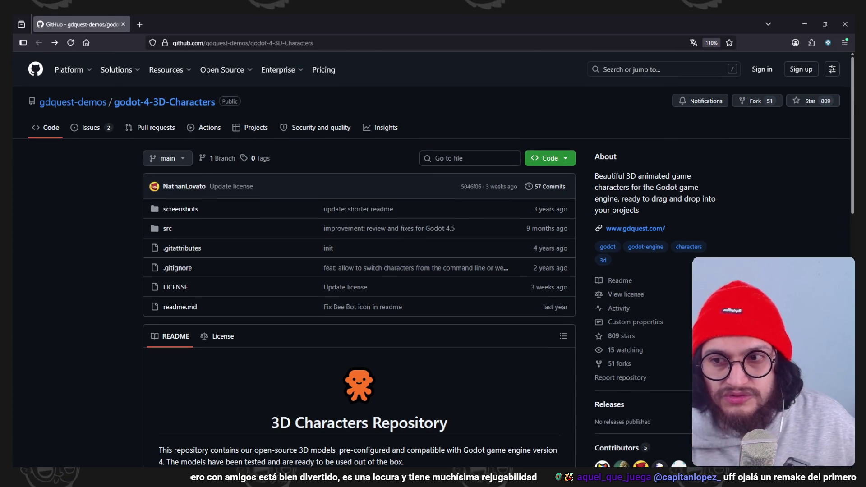
# - Scroll the godot-4-3D-Characters README back to the top and return to the Godot editor
pyautogui.hotkey('alt', 'Tab')
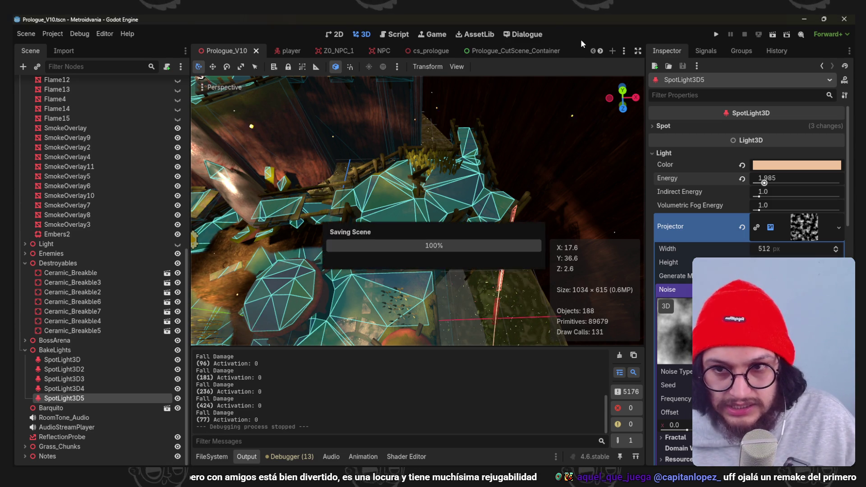
pyautogui.scroll(-10, 401, 172)
# - Locate Prologue_MiniBlocking_v2.blend in the FileSystem dock and open it in Blender
pyautogui.moveTo(432, 141)
pyautogui.mouseDown()
pyautogui.moveTo(410, 200)
pyautogui.moveTo(394, 189)
pyautogui.moveTo(467, 257)
pyautogui.moveTo(463, 317)
pyautogui.moveTo(415, 121)
pyautogui.moveTo(406, 149)
pyautogui.mouseUp()
pyautogui.scroll(2, 417, 210)
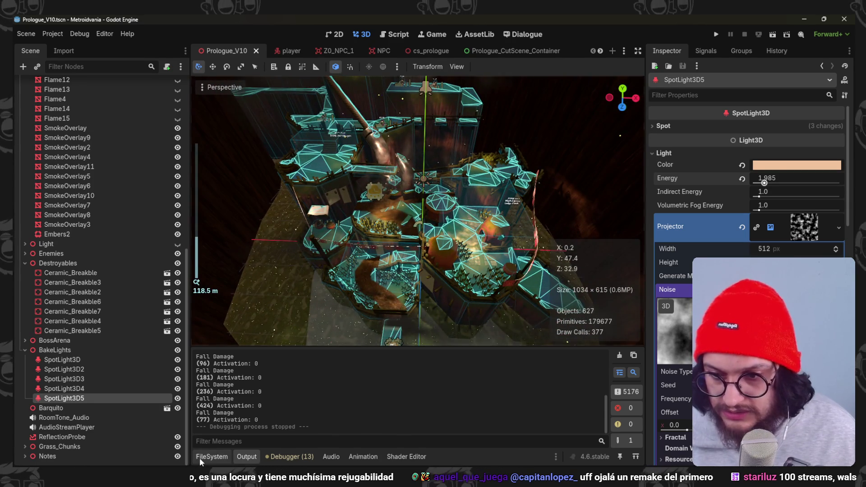
pyautogui.click(210, 456)
pyautogui.scroll(10, 50, 263)
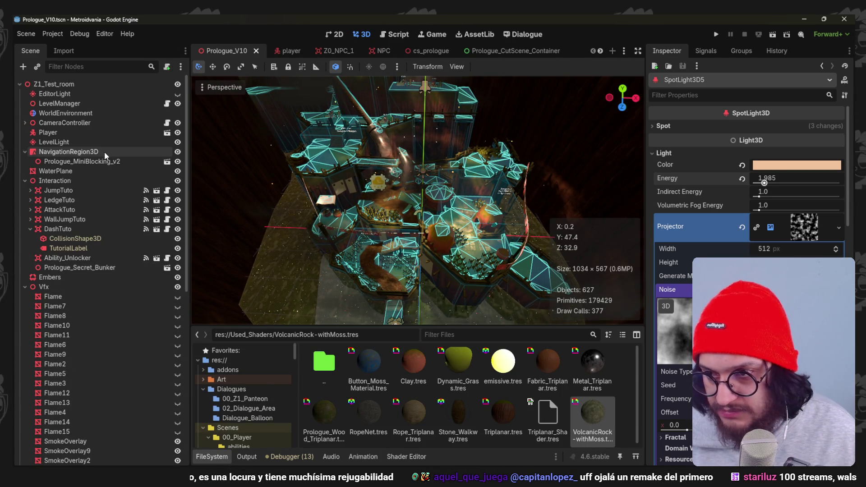
pyautogui.rightClick(110, 163)
pyautogui.click(185, 392)
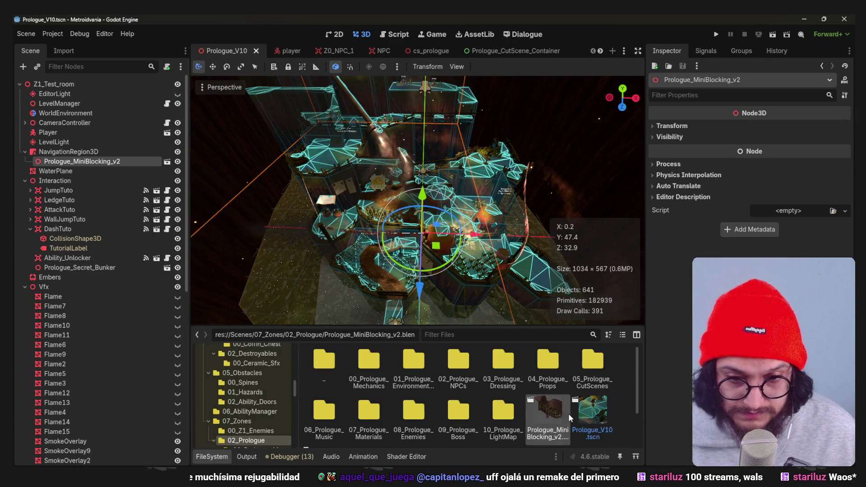
pyautogui.rightClick(556, 416)
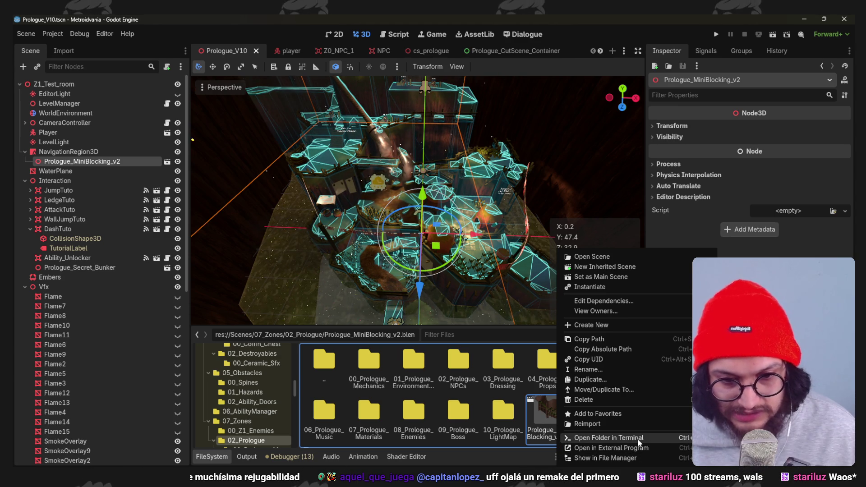
pyautogui.click(641, 452)
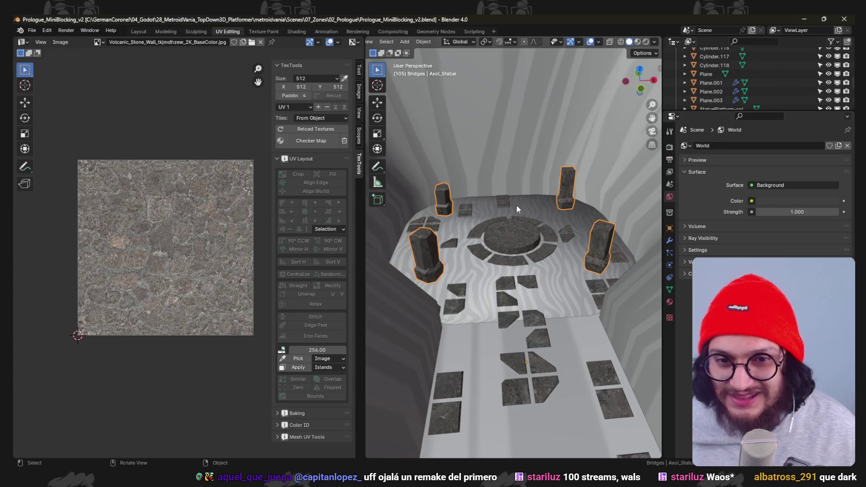
# - Hide the enclosing Cube, frame the view on Path.001, and save the level file
pyautogui.scroll(5, 515, 204)
pyautogui.moveTo(515, 205)
pyautogui.mouseDown()
pyautogui.moveTo(478, 158)
pyautogui.moveTo(496, 180)
pyautogui.moveTo(440, 151)
pyautogui.moveTo(459, 163)
pyautogui.moveTo(548, 163)
pyautogui.mouseUp()
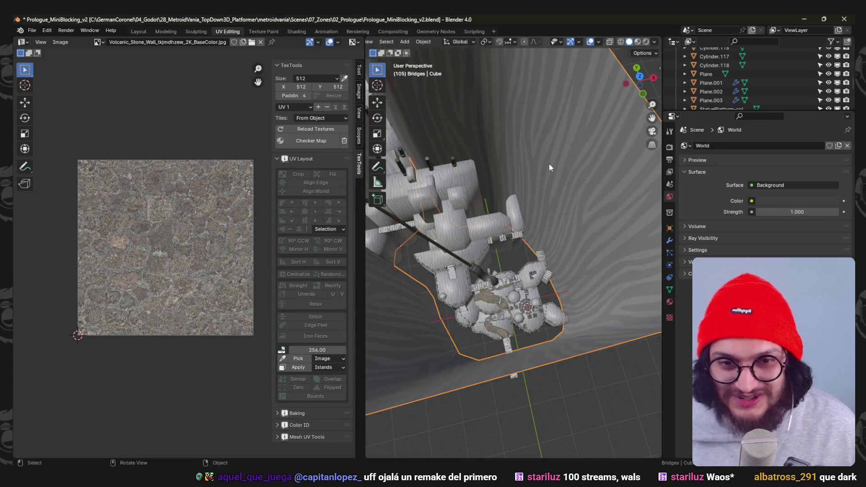
pyautogui.click(531, 158)
pyautogui.press('h')
pyautogui.moveTo(496, 214)
pyautogui.mouseDown()
pyautogui.moveTo(550, 209)
pyautogui.moveTo(542, 250)
pyautogui.mouseUp()
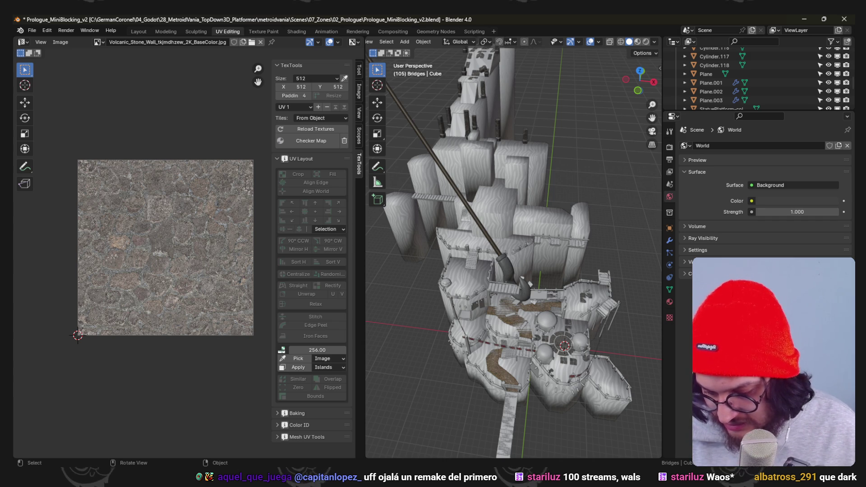
pyautogui.moveTo(562, 242)
pyautogui.mouseDown()
pyautogui.moveTo(525, 182)
pyautogui.moveTo(556, 225)
pyautogui.moveTo(502, 248)
pyautogui.mouseUp()
pyautogui.click(471, 305)
pyautogui.press('KP_Decimal')
pyautogui.hotkey('ctrl', 's')
# - In the Layout workspace with Solid shading, select the IndicationArrows signpost and copy it
pyautogui.click(136, 32)
pyautogui.moveTo(442, 252)
pyautogui.mouseDown()
pyautogui.moveTo(403, 224)
pyautogui.moveTo(414, 261)
pyautogui.moveTo(379, 147)
pyautogui.moveTo(389, 190)
pyautogui.mouseUp()
pyautogui.press('KP_Decimal')
pyautogui.press('z')
pyautogui.click(489, 250)
pyautogui.press('a')
pyautogui.hotkey('alt', 'a')
pyautogui.scroll(3, 363, 226)
pyautogui.moveTo(363, 227)
pyautogui.mouseDown()
pyautogui.moveTo(379, 258)
pyautogui.moveTo(396, 248)
pyautogui.mouseUp()
pyautogui.scroll(5, 395, 247)
pyautogui.moveTo(447, 147); pyautogui.dragTo(411, 195)
pyautogui.click(467, 193)
pyautogui.hotkey('ctrl', 'c')
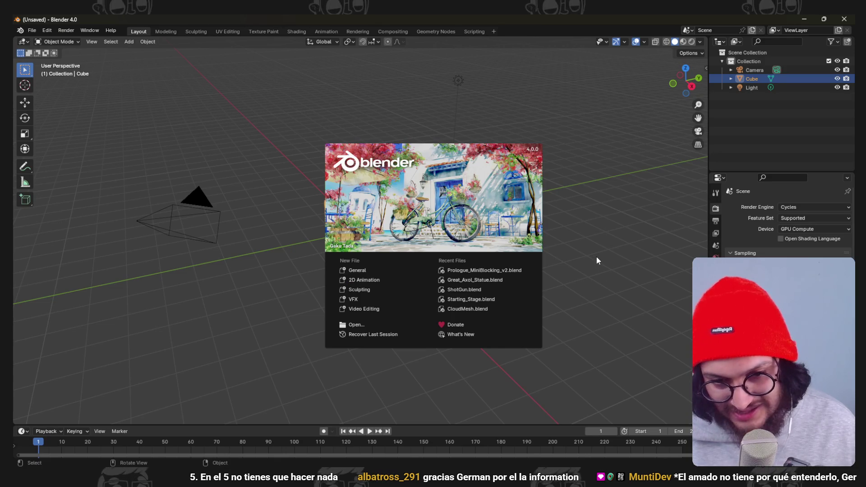
# - Delete the default camera, cube and light, paste the signpost, and snap it to the 3D cursor
pyautogui.click(594, 257)
pyautogui.press('a')
pyautogui.press('x')
pyautogui.click(544, 295)
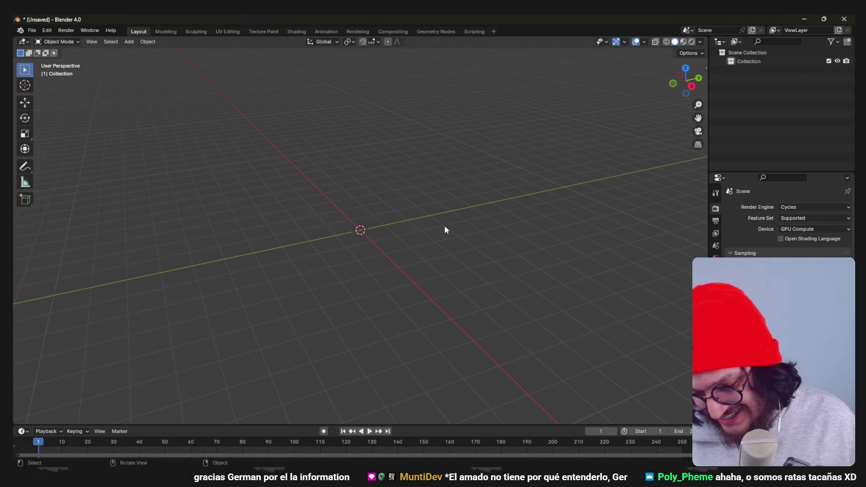
pyautogui.moveTo(439, 231); pyautogui.dragTo(484, 266)
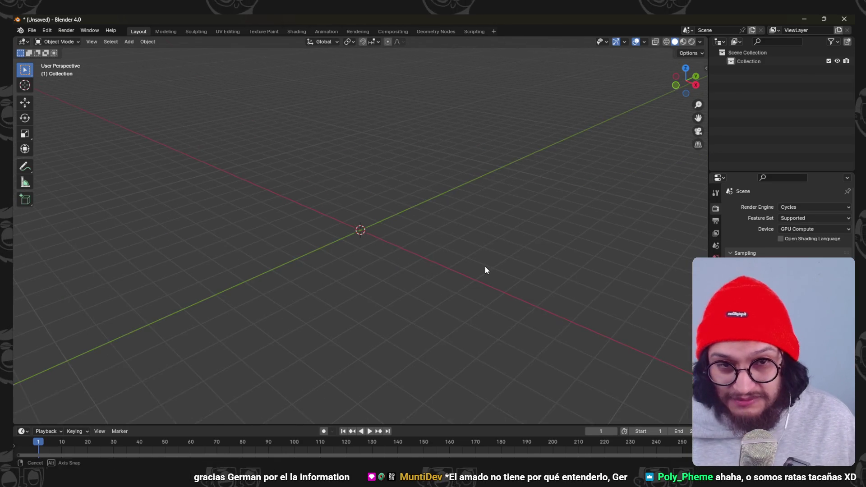
pyautogui.hotkey('ctrl', 'v')
pyautogui.hotkey('shift', 's')
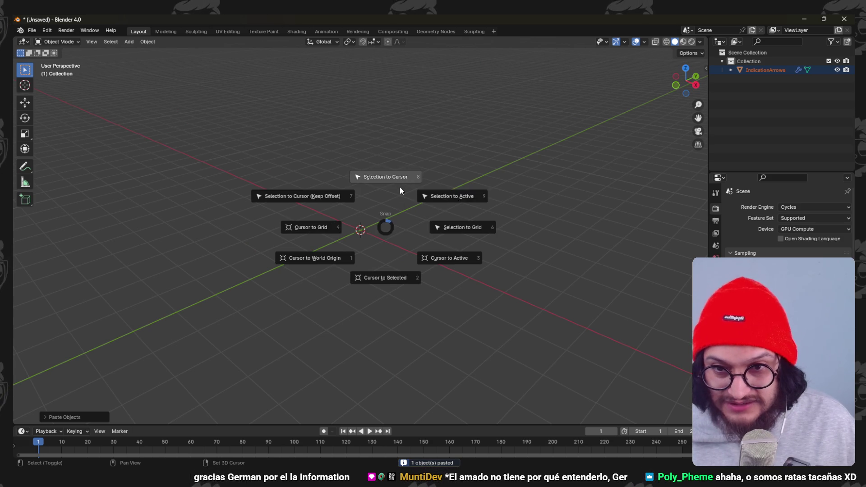
pyautogui.click(400, 191)
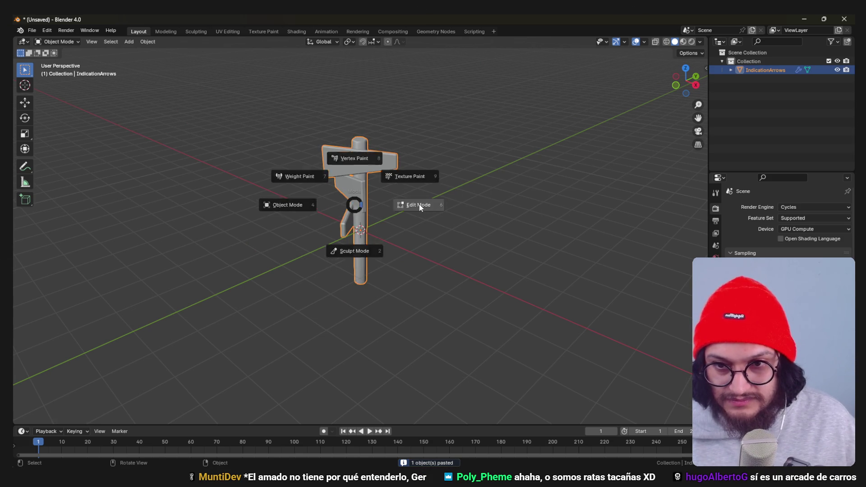
# - In Edit Mode, move the signpost mesh vertically until the post's base rests on the ground line
pyautogui.click(362, 206)
pyautogui.press('g')
pyautogui.press('z')
pyautogui.click(435, 167)
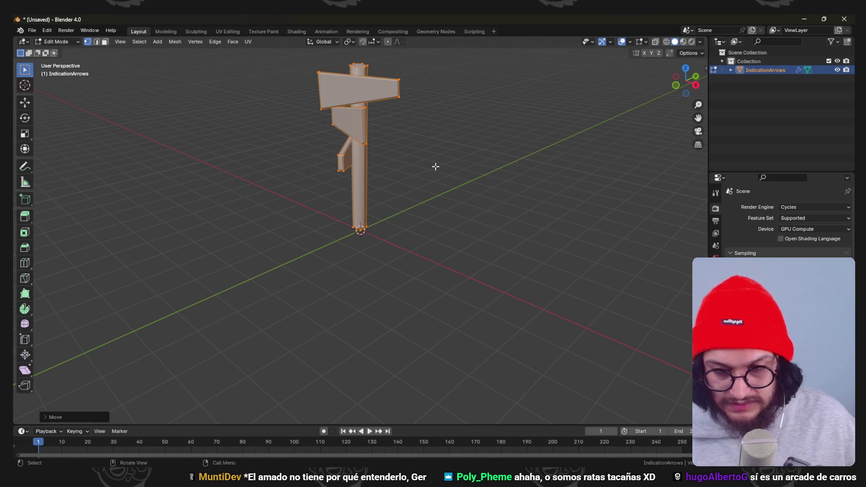
pyautogui.press('KP_1')
pyautogui.scroll(5, 435, 166)
pyautogui.press('g')
pyautogui.press('z')
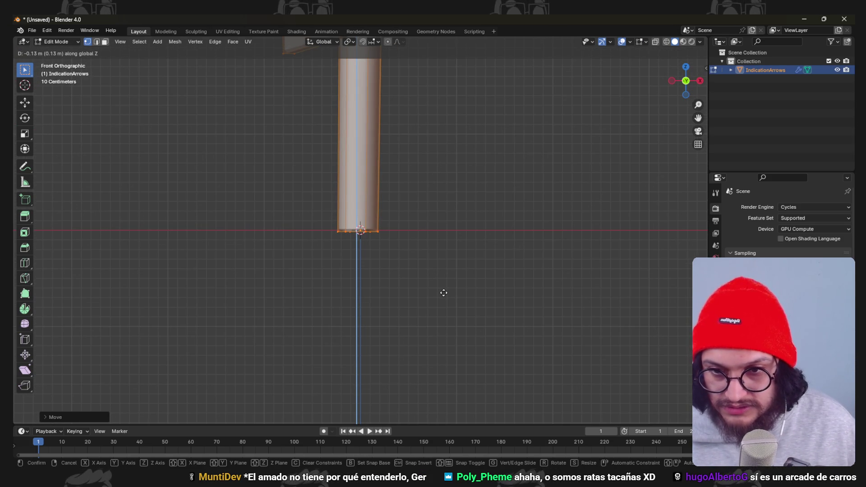
pyautogui.click(441, 300)
pyautogui.scroll(-3, 440, 304)
pyautogui.moveTo(396, 203); pyautogui.dragTo(403, 231)
pyautogui.press('Tab')
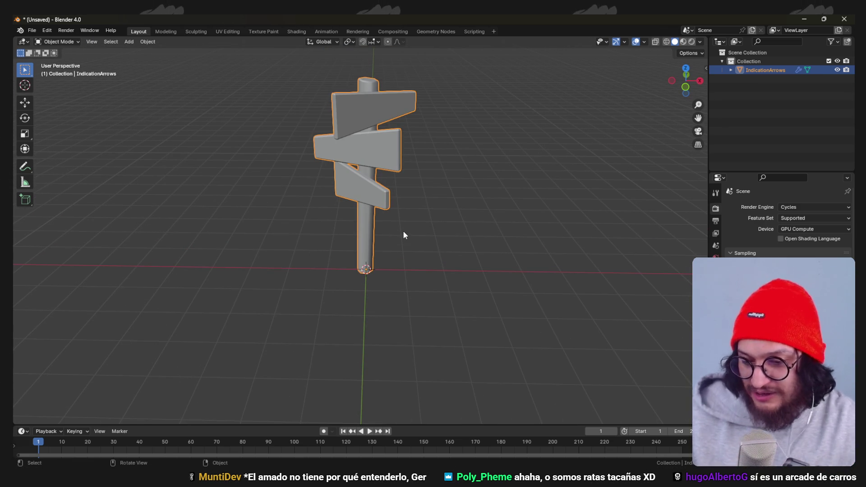
# - Go back into Edit Mode on the signpost mesh with all geometry deselected
pyautogui.moveTo(409, 155)
pyautogui.mouseDown()
pyautogui.moveTo(424, 191)
pyautogui.moveTo(369, 190)
pyautogui.moveTo(396, 188)
pyautogui.moveTo(429, 216)
pyautogui.moveTo(381, 203)
pyautogui.mouseUp()
pyautogui.press('Tab')
pyautogui.hotkey('alt', 'a')
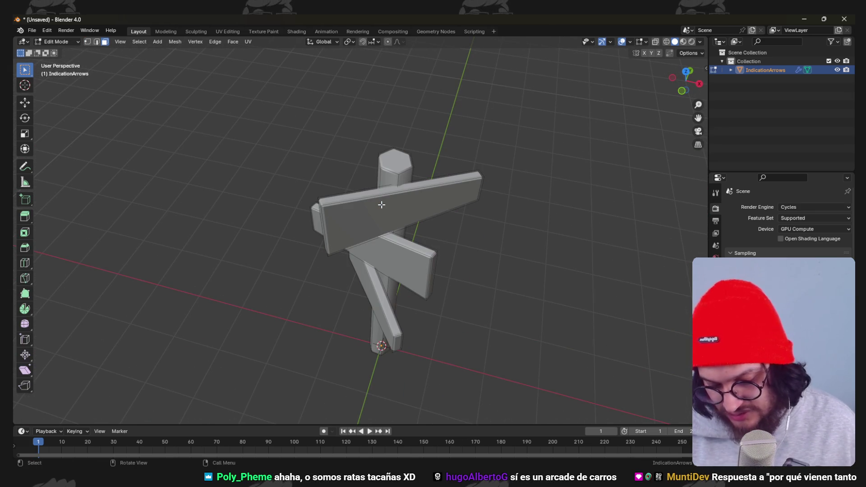
pyautogui.press('l')
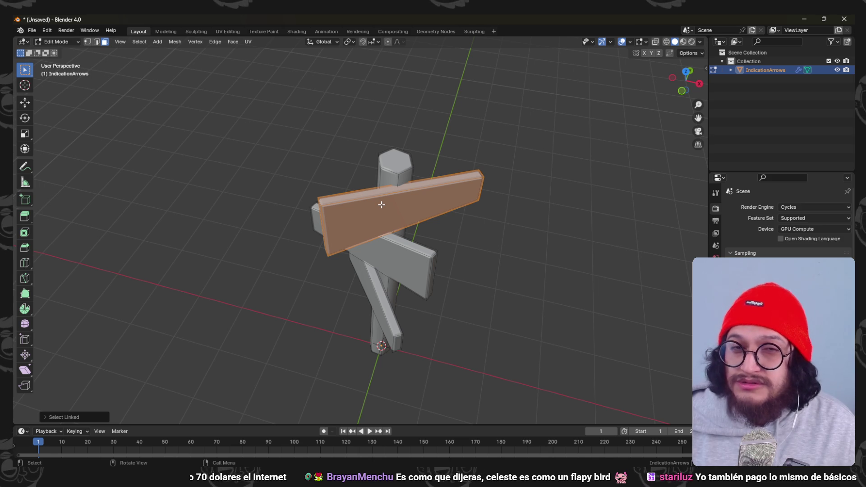
pyautogui.scroll(-3, 382, 204)
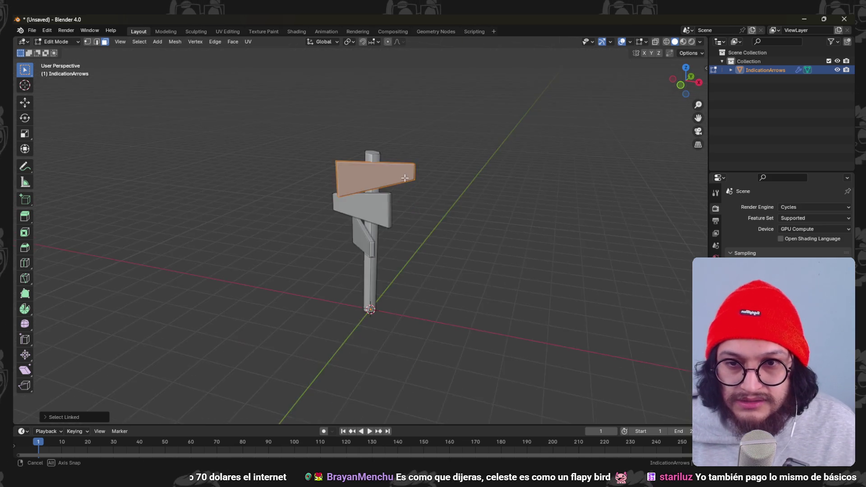
pyautogui.click(460, 181)
pyautogui.scroll(4, 398, 182)
pyautogui.scroll(-2, 397, 181)
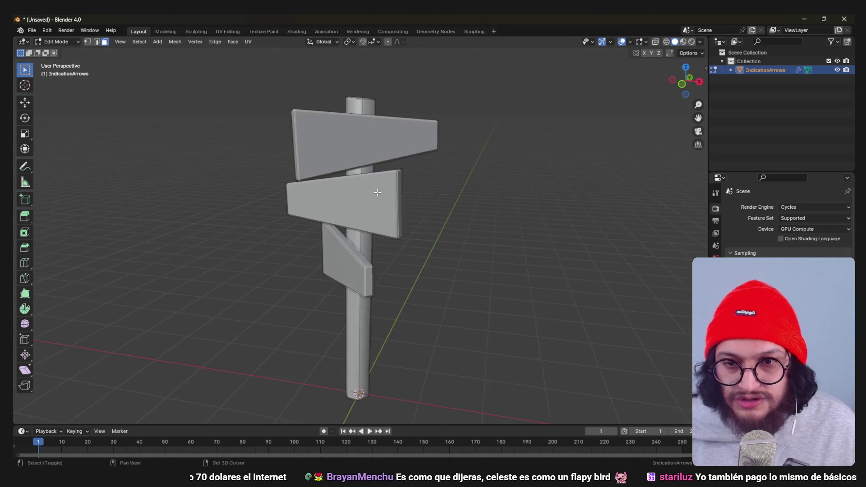
pyautogui.moveTo(397, 181); pyautogui.dragTo(402, 190)
pyautogui.press('KP_5')
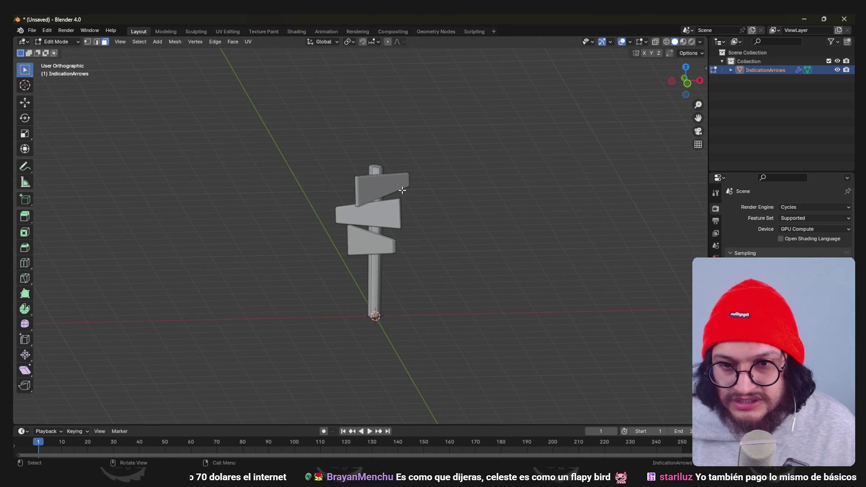
pyautogui.press('KP_5')
pyautogui.scroll(3, 401, 190)
pyautogui.moveTo(397, 194); pyautogui.dragTo(388, 217)
pyautogui.scroll(-4, 379, 225)
pyautogui.scroll(6, 382, 263)
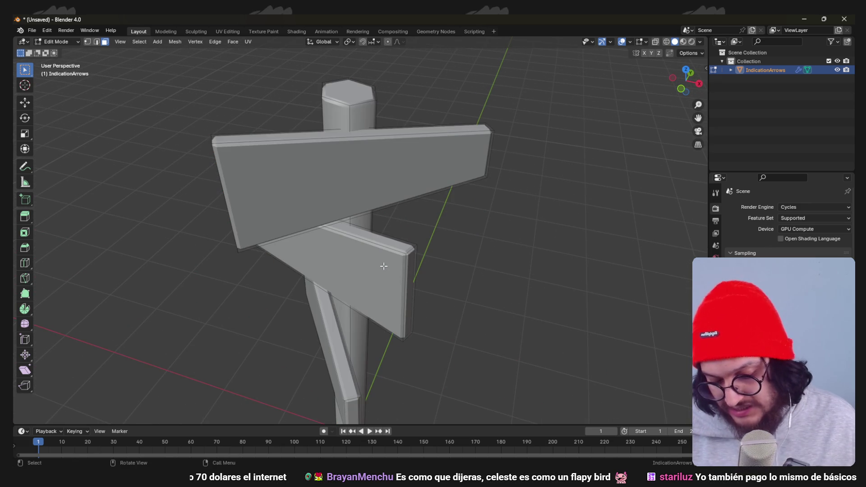
pyautogui.press('l')
pyautogui.scroll(-3, 383, 266)
pyautogui.moveTo(383, 266)
pyautogui.mouseDown()
pyautogui.moveTo(405, 234)
pyautogui.moveTo(397, 228)
pyautogui.moveTo(374, 239)
pyautogui.moveTo(405, 243)
pyautogui.mouseUp()
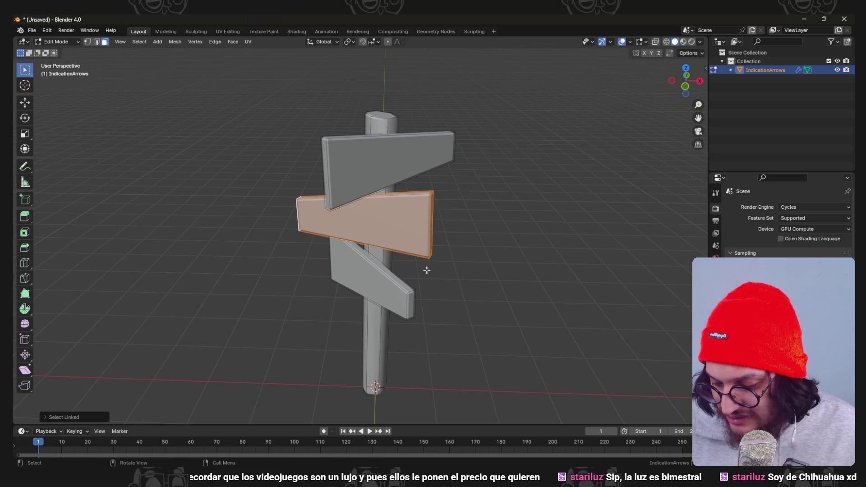
pyautogui.moveTo(484, 103)
pyautogui.mouseDown()
pyautogui.moveTo(410, 129)
pyautogui.moveTo(445, 126)
pyautogui.moveTo(483, 176)
pyautogui.moveTo(475, 109)
pyautogui.mouseUp()
pyautogui.scroll(-4, 483, 176)
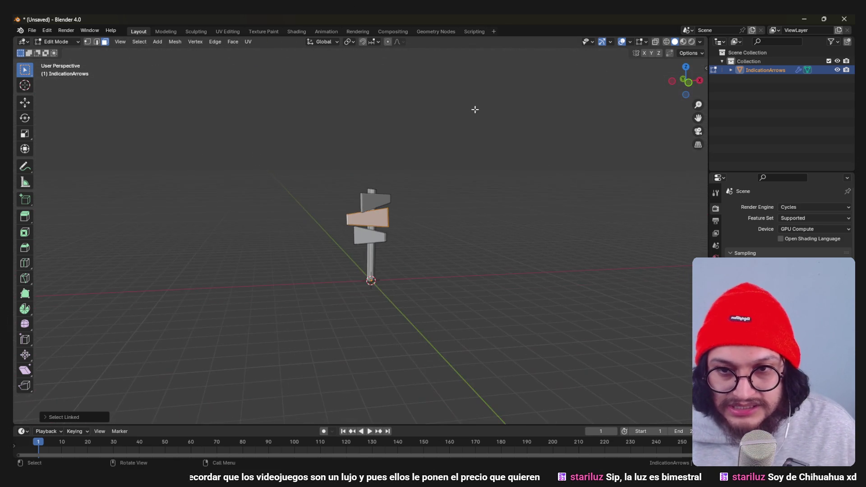
# - Exit the signpost's Edit Mode and return to Object Mode
pyautogui.scroll(5, 435, 197)
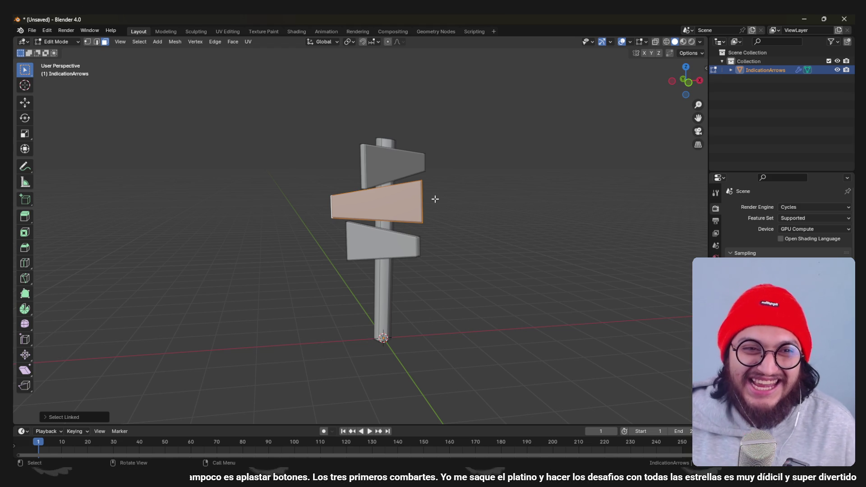
pyautogui.press('Tab')
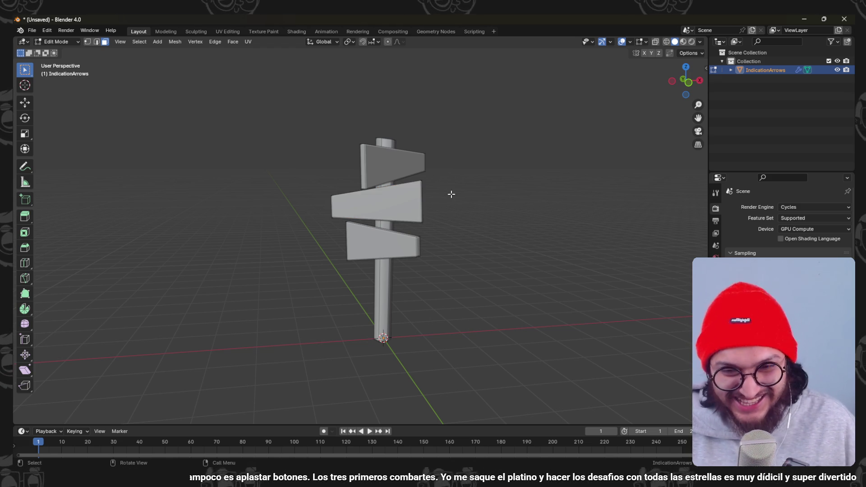
# - Delete the signpost from Prologue_MiniBlocking_v2 and save it, then start saving the new signpost file
pyautogui.hotkey('alt', 'Tab')
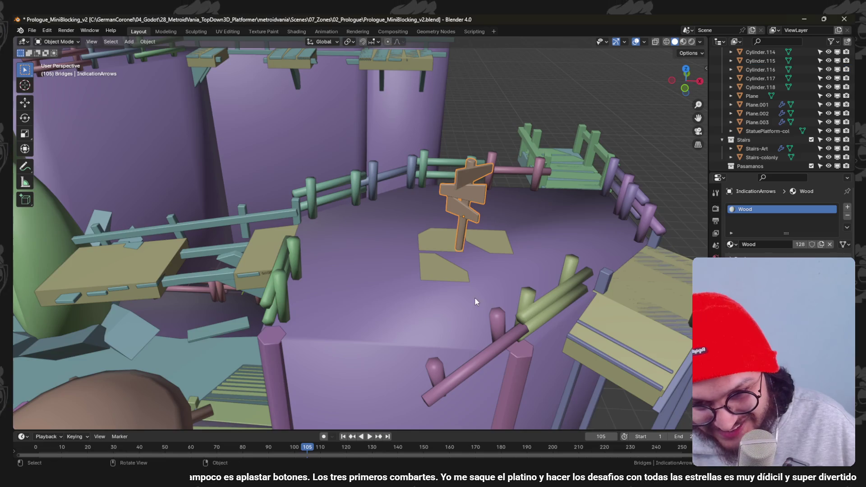
pyautogui.press('Delete')
pyautogui.hotkey('ctrl', 's')
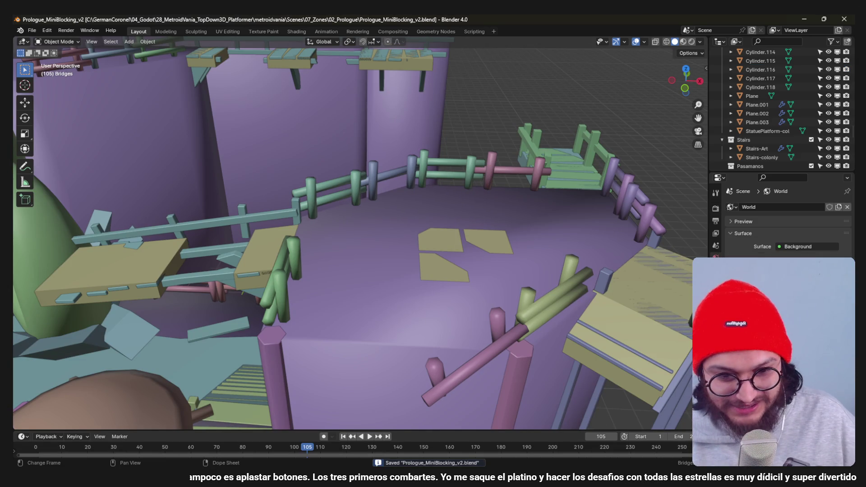
pyautogui.hotkey('alt', 'Tab')
pyautogui.hotkey('ctrl', 's')
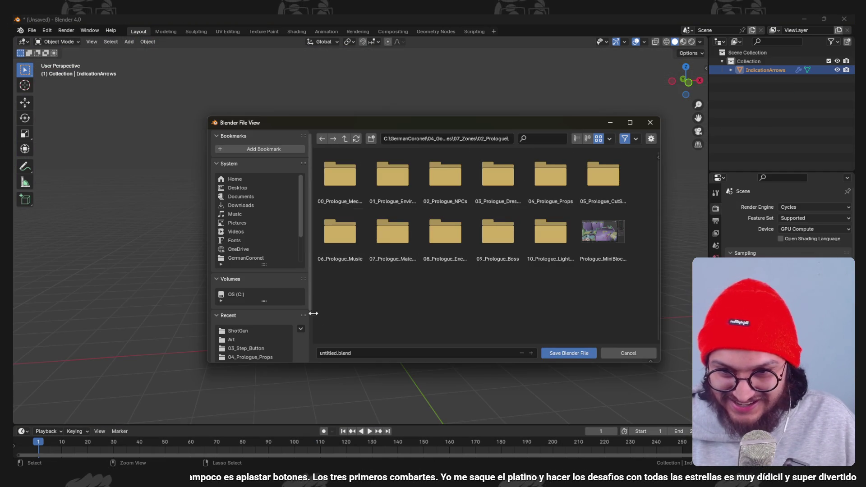
# - Create and open a new 04_Brekable_Prop folder inside 00_Prologue_Mechanics
pyautogui.click(339, 184)
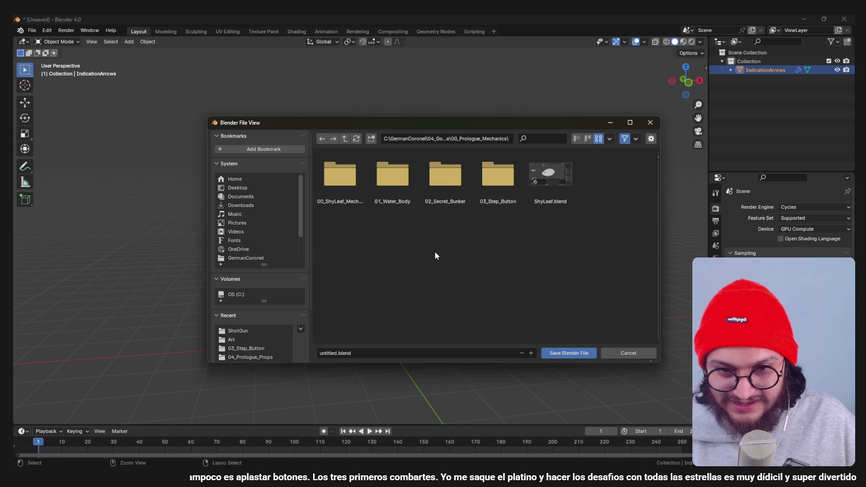
pyautogui.rightClick(514, 242)
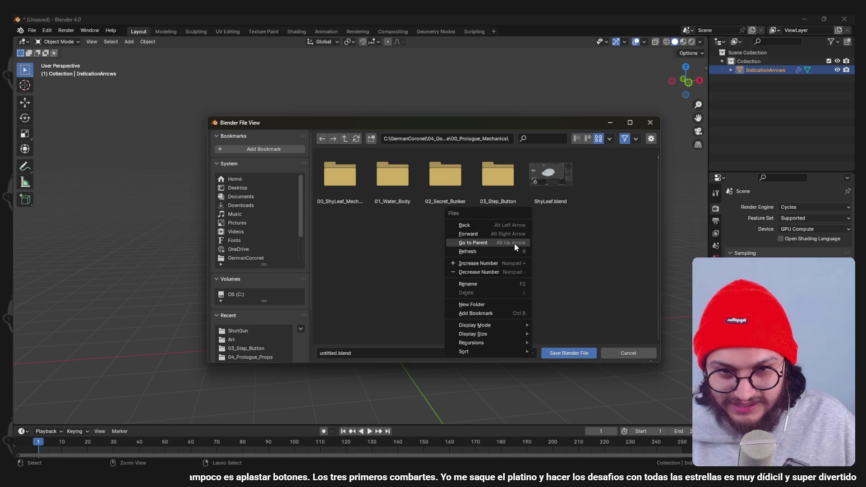
pyautogui.click(495, 304)
pyautogui.write('04_')
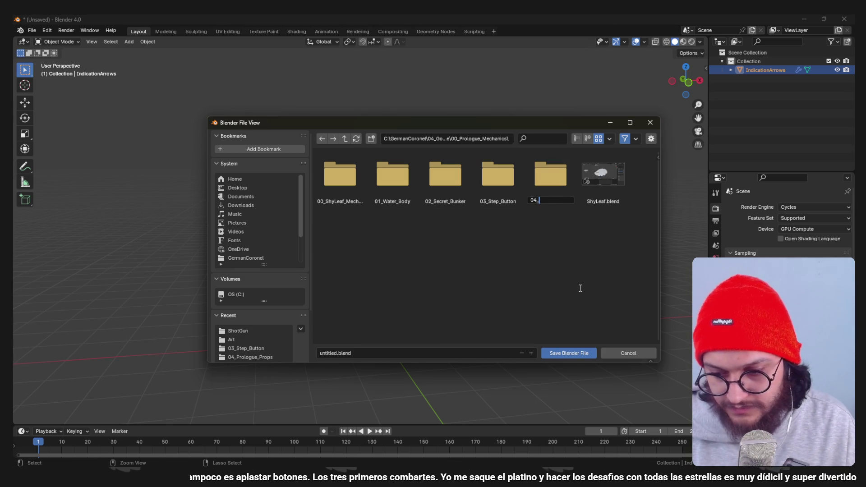
pyautogui.write('Brek')
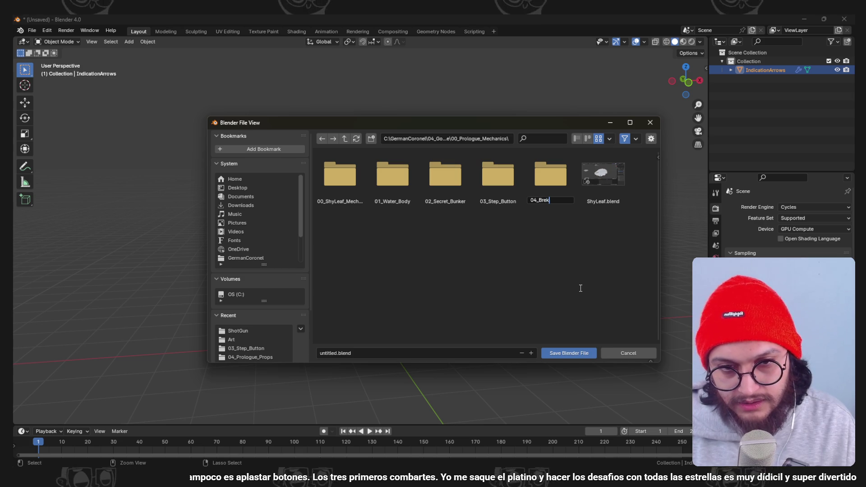
pyautogui.write('able_In')
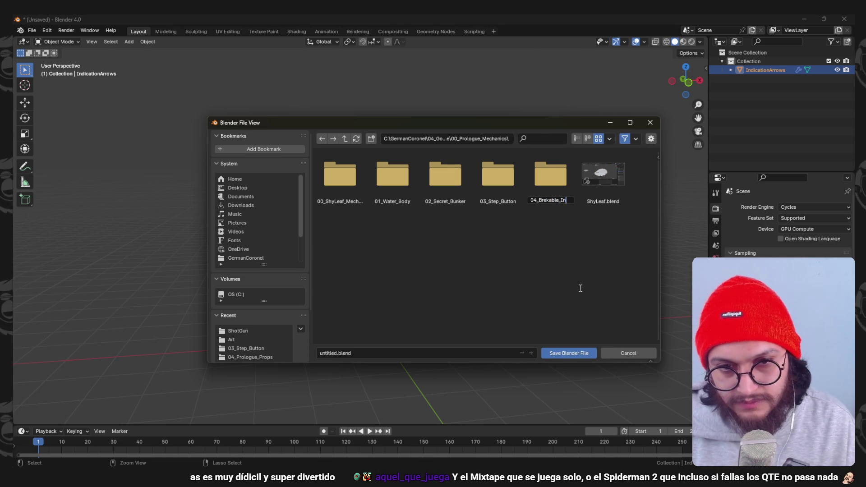
pyautogui.write('d')
pyautogui.press('BackSpace')
pyautogui.press('BackSpace')
pyautogui.press('BackSpace')
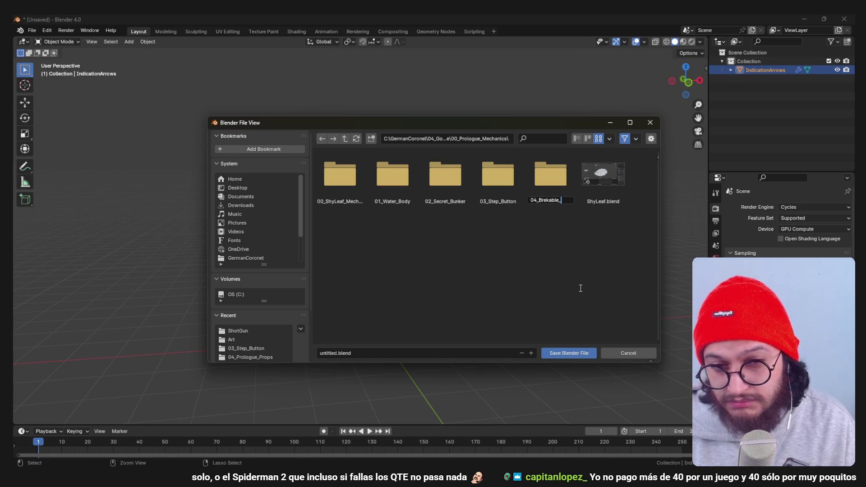
pyautogui.write('Prop')
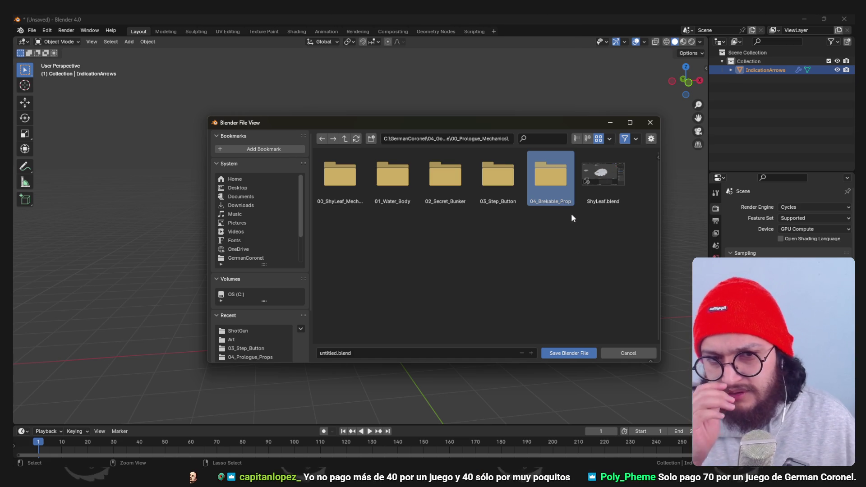
pyautogui.doubleClick(562, 188)
# - Save the signpost as Indication_Arrows_Model.blend and minimize Blender
pyautogui.click(389, 355)
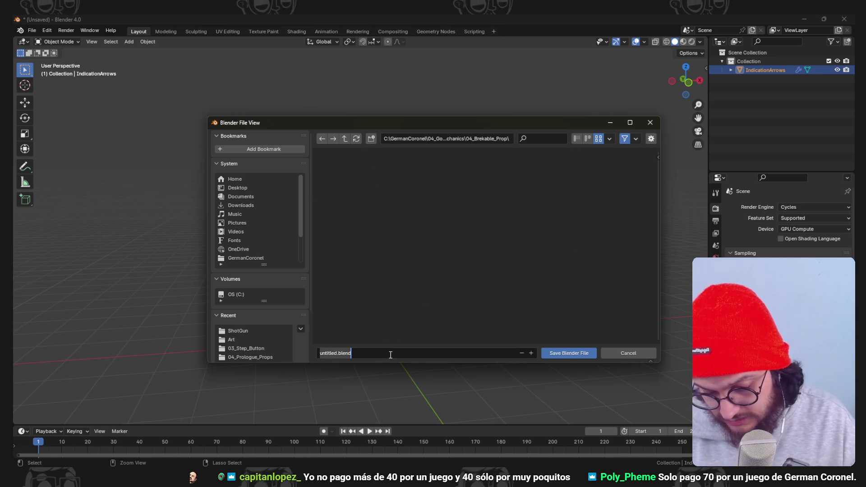
pyautogui.press('BackSpace')
pyautogui.write('Pos')
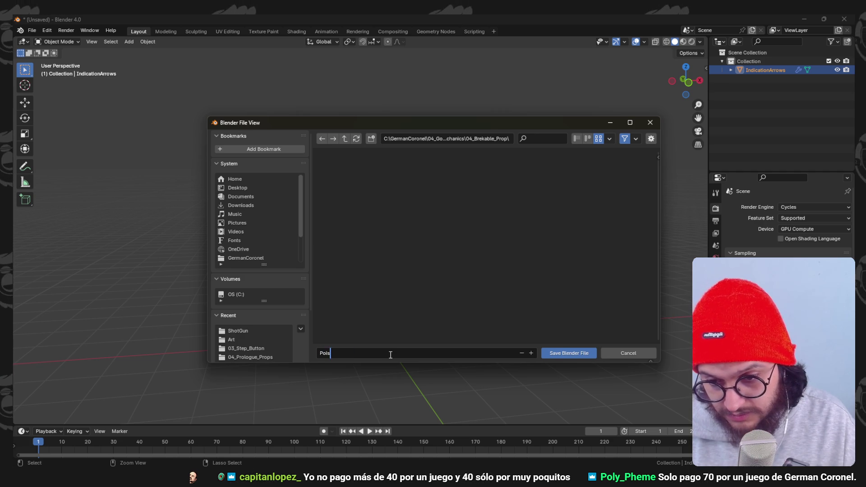
pyautogui.write('te_Indicaciones')
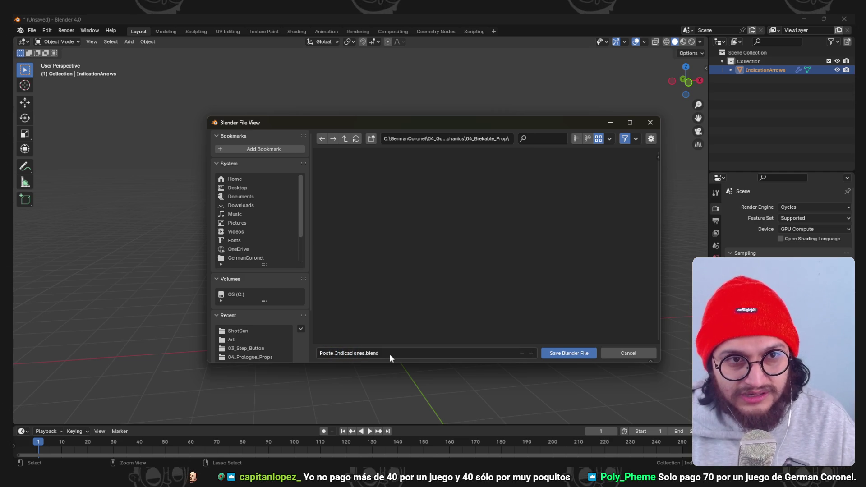
pyautogui.write('.blend')
pyautogui.hotkey('ctrl', 'a')
pyautogui.write('Indication_')
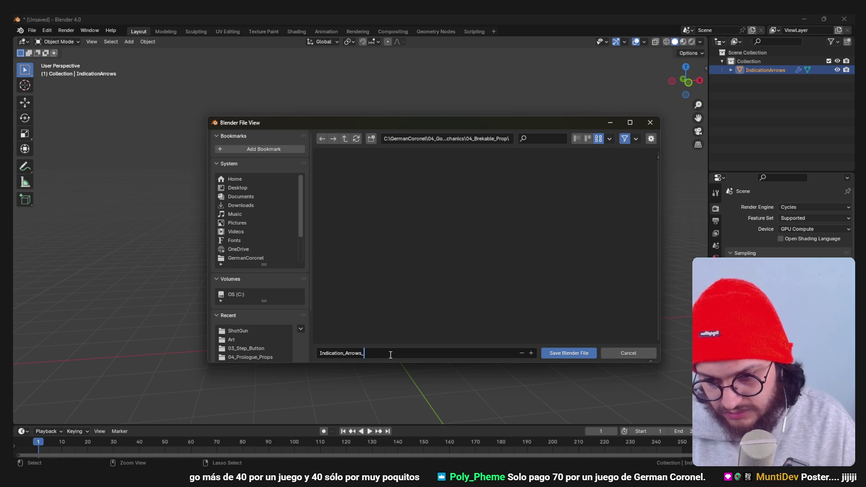
pyautogui.press('Return')
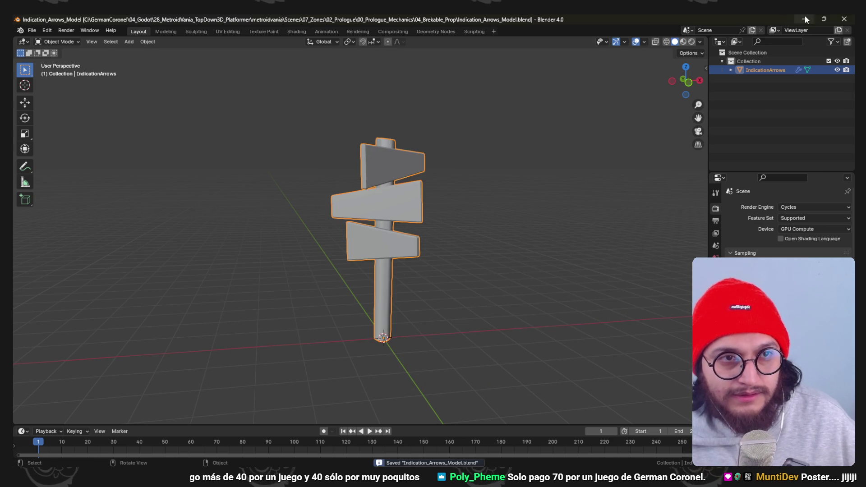
pyautogui.click(804, 19)
# - Switch back to the Godot editor showing the Prologue_V10 level
pyautogui.hotkey('alt', 'Tab')
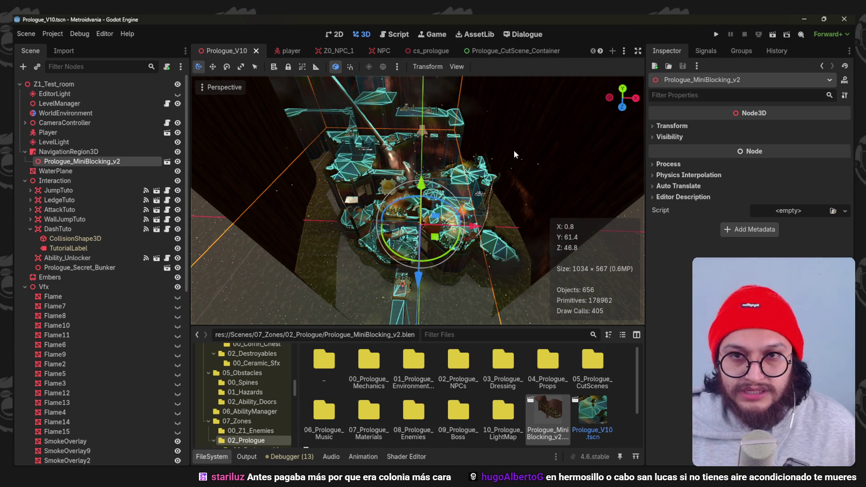
# - Orbit over the Prologue_V10 level to look down on the navmesh and fence
pyautogui.scroll(-5, 474, 193)
pyautogui.scroll(6, 467, 203)
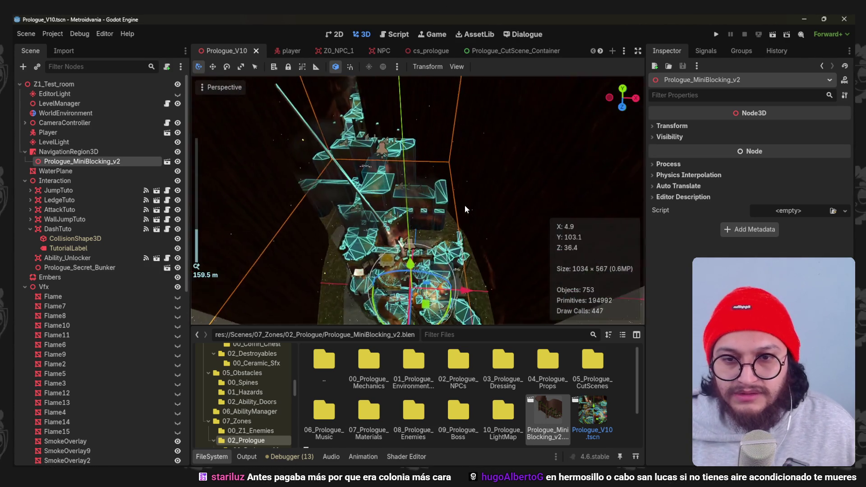
pyautogui.scroll(4, 463, 205)
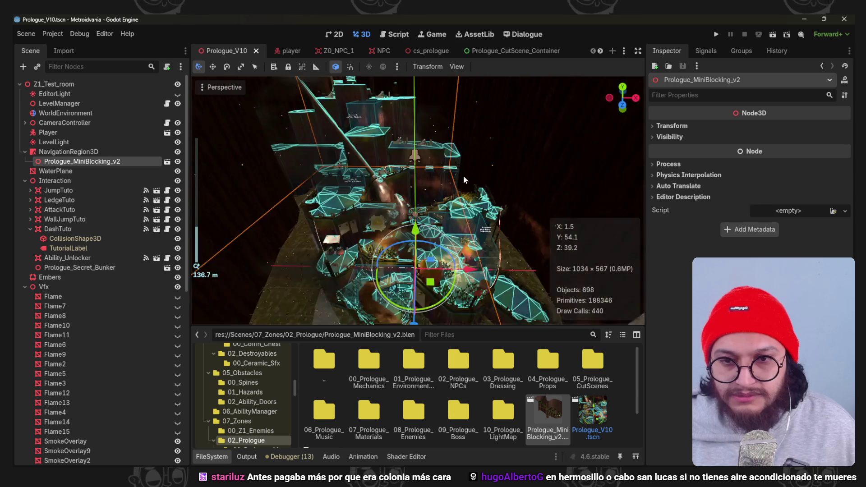
pyautogui.moveTo(452, 149)
pyautogui.mouseDown()
pyautogui.moveTo(461, 189)
pyautogui.moveTo(466, 160)
pyautogui.moveTo(473, 168)
pyautogui.moveTo(449, 169)
pyautogui.mouseUp()
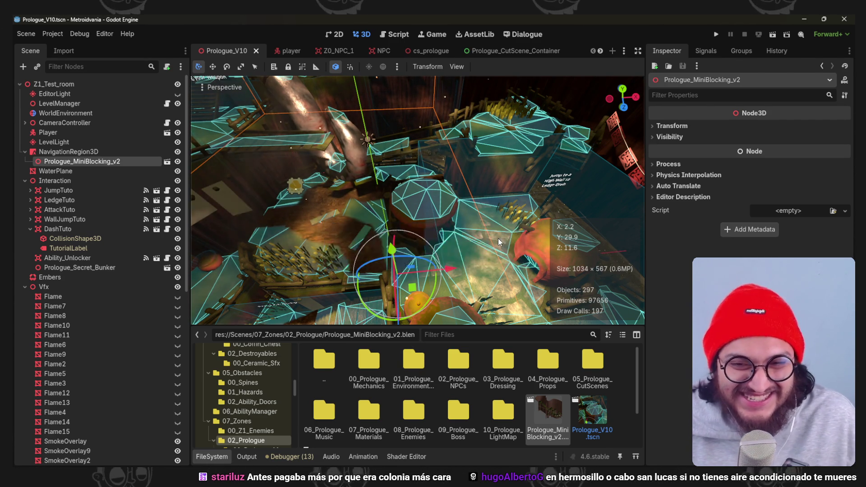
pyautogui.scroll(5, 453, 242)
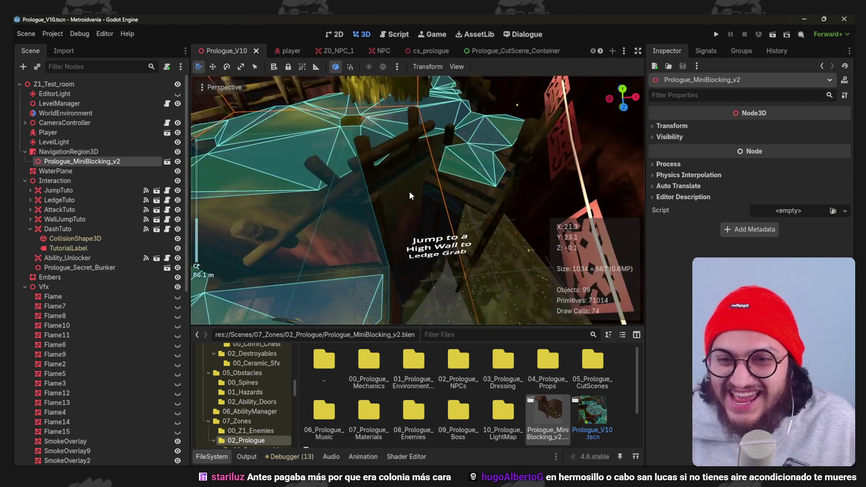
pyautogui.moveTo(409, 196); pyautogui.dragTo(216, 322)
# - Collapse the Vfx, Destroyables and BakeLights groups, then start a new scene with a custom root node
pyautogui.click(25, 287)
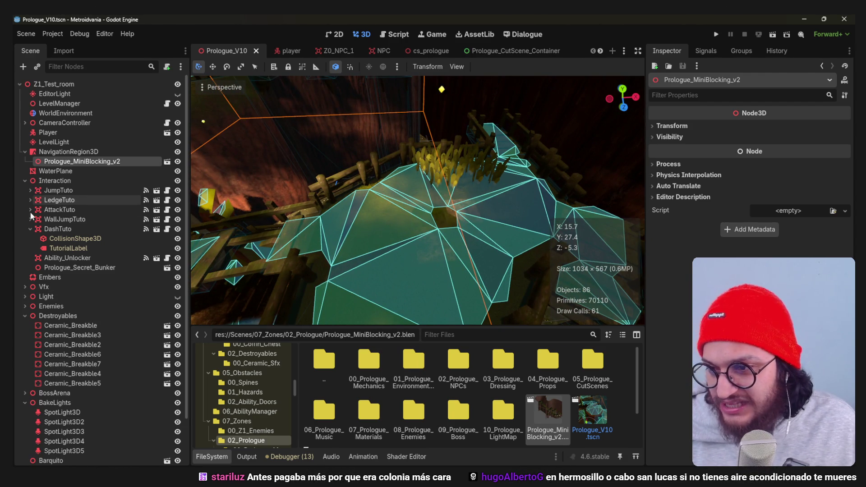
pyautogui.click(25, 180)
pyautogui.click(25, 229)
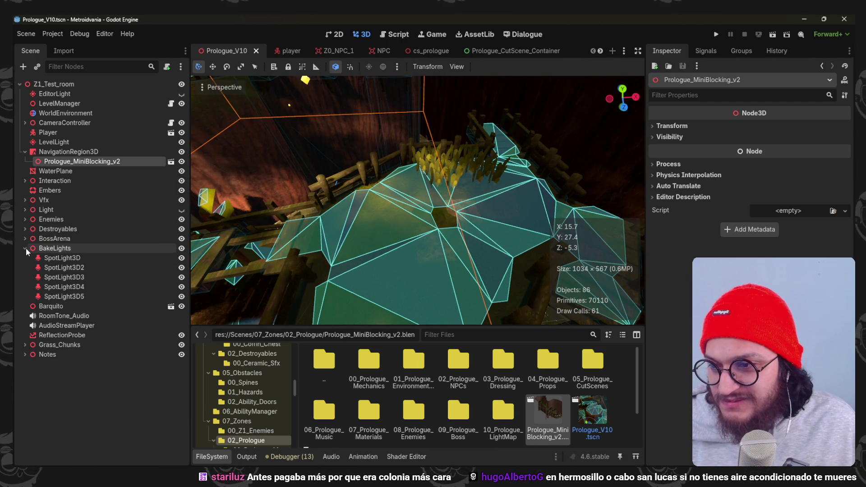
pyautogui.click(25, 247)
pyautogui.click(56, 343)
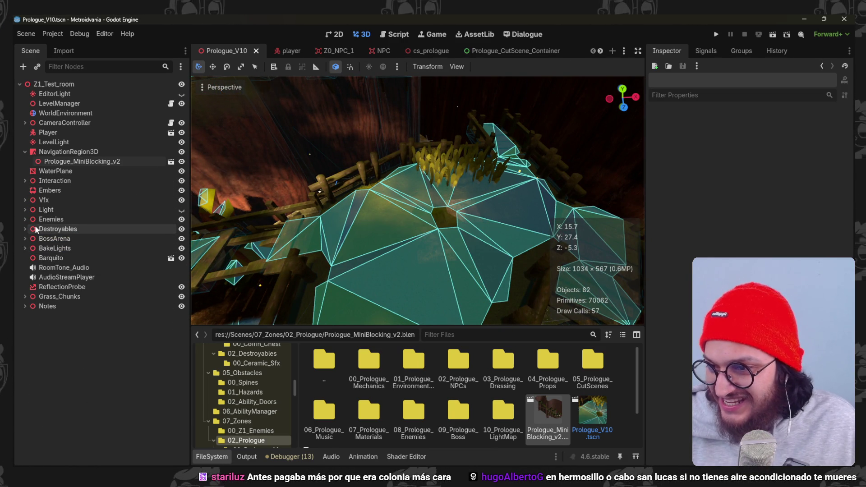
pyautogui.click(24, 180)
pyautogui.click(63, 181)
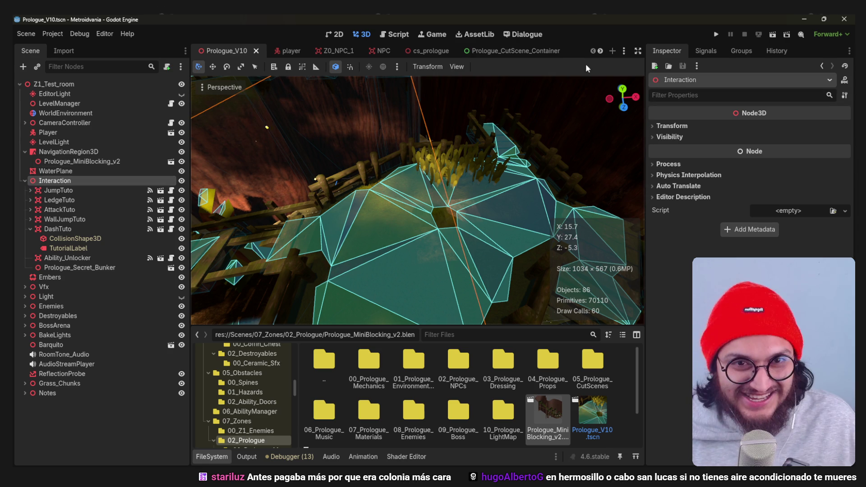
pyautogui.click(611, 51)
pyautogui.click(98, 146)
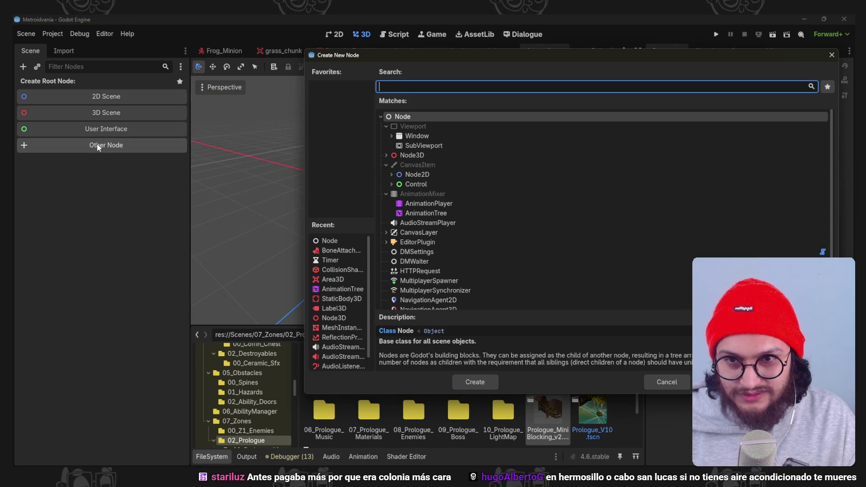
# - Add a StaticBody3D root found by searching 'static' and name it Arrow_Signal
pyautogui.write('static')
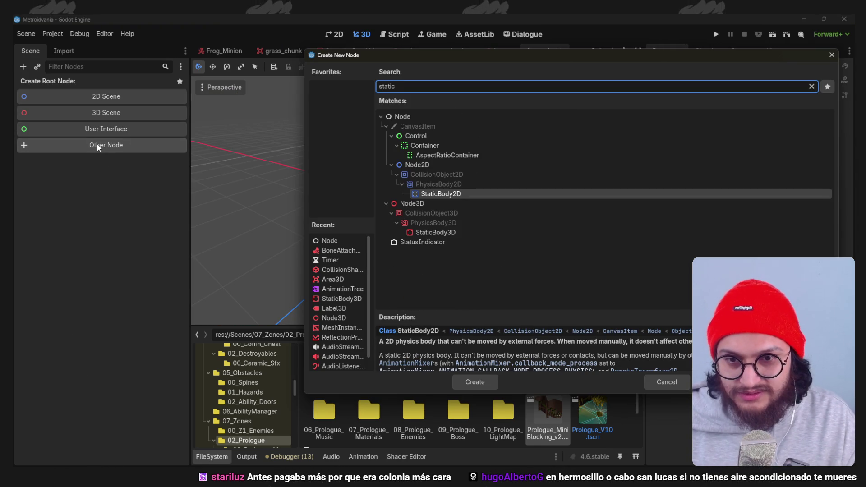
pyautogui.press('Down')
pyautogui.press('Down')
pyautogui.press('Down')
pyautogui.press('Return')
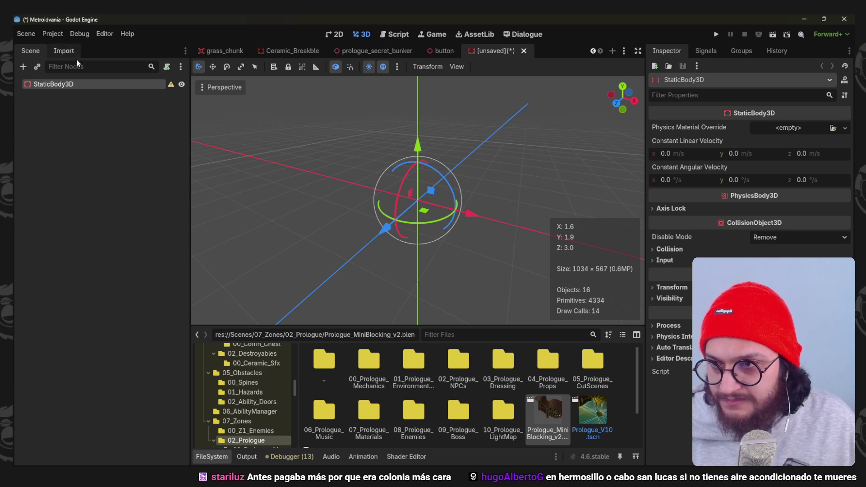
pyautogui.doubleClick(78, 84)
pyautogui.write('Arrow_Signals')
pyautogui.press('Return')
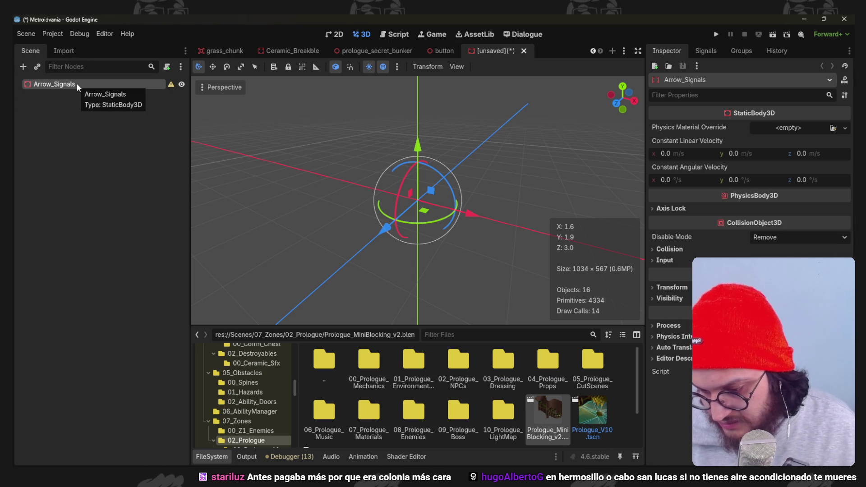
pyautogui.doubleClick(81, 83)
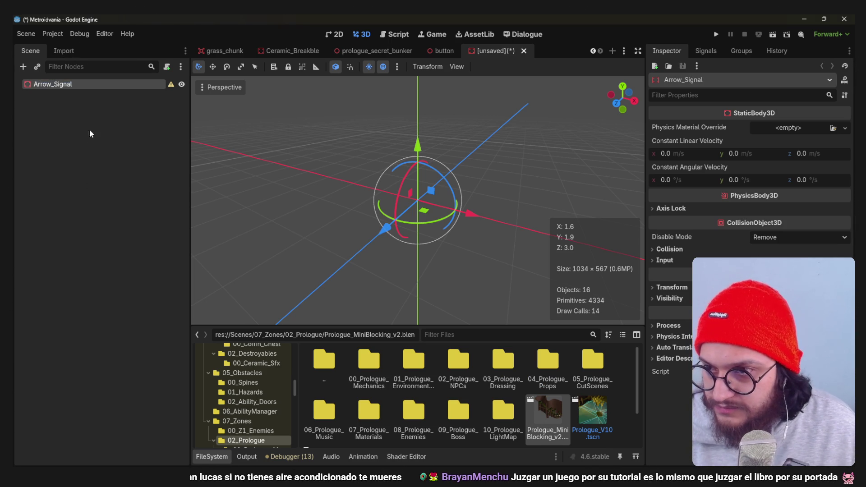
pyautogui.press('BackSpace')
pyautogui.click(107, 280)
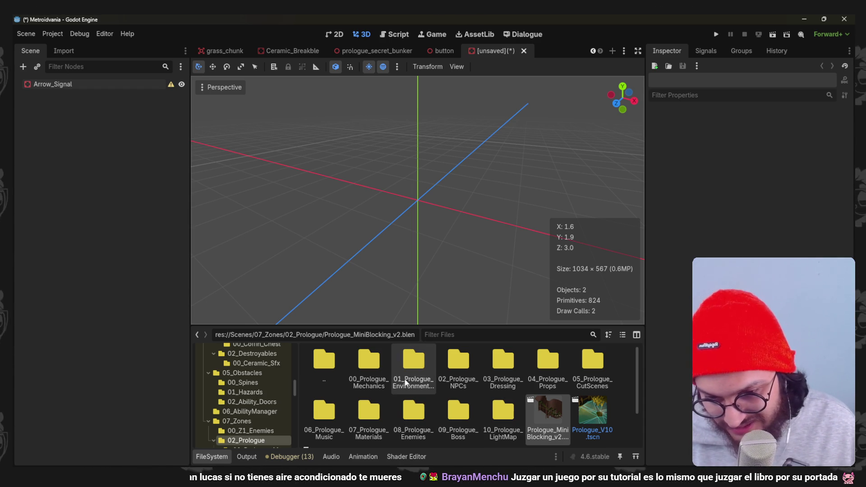
# - Add Indication_Arrows_Model from the 04_Brekable_Prop folder as a child of Arrow_Signal
pyautogui.doubleClick(368, 362)
pyautogui.doubleClick(547, 363)
pyautogui.moveTo(369, 363)
pyautogui.mouseDown()
pyautogui.moveTo(271, 248)
pyautogui.moveTo(63, 88)
pyautogui.mouseUp()
pyautogui.scroll(-3, 444, 156)
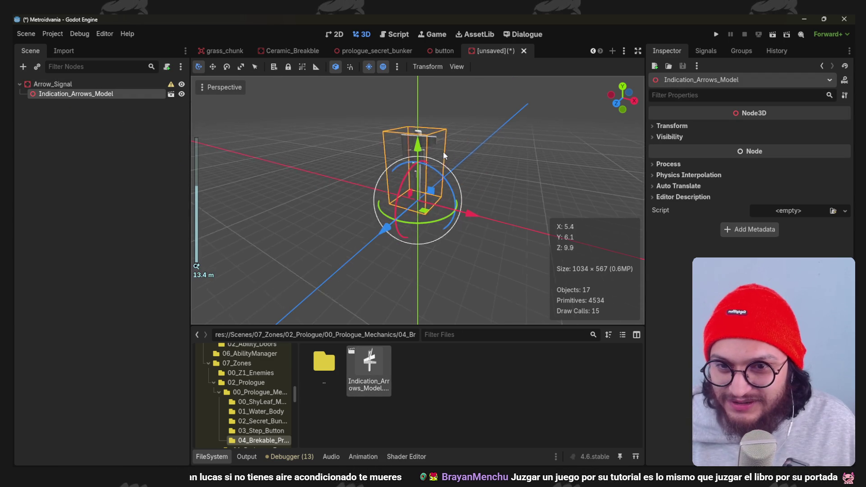
# - Assign Prologue_Wood_Triplanar.tres to the model's Wood material and reimport the model
pyautogui.click(62, 51)
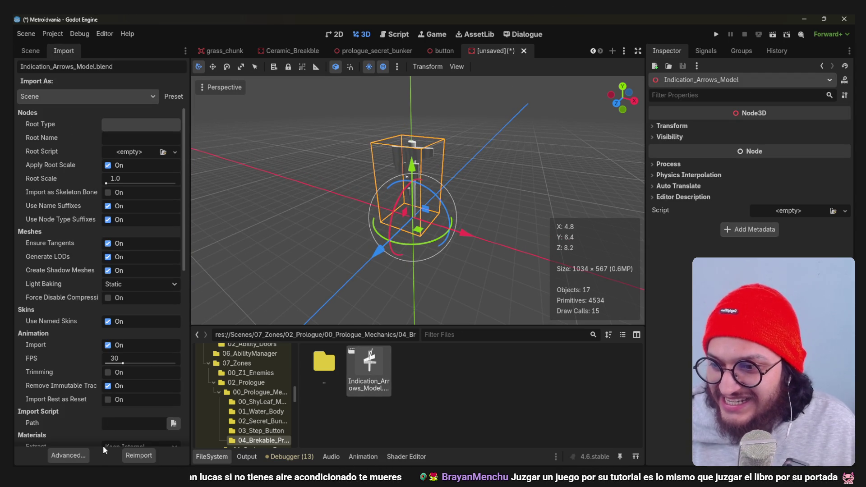
pyautogui.click(81, 456)
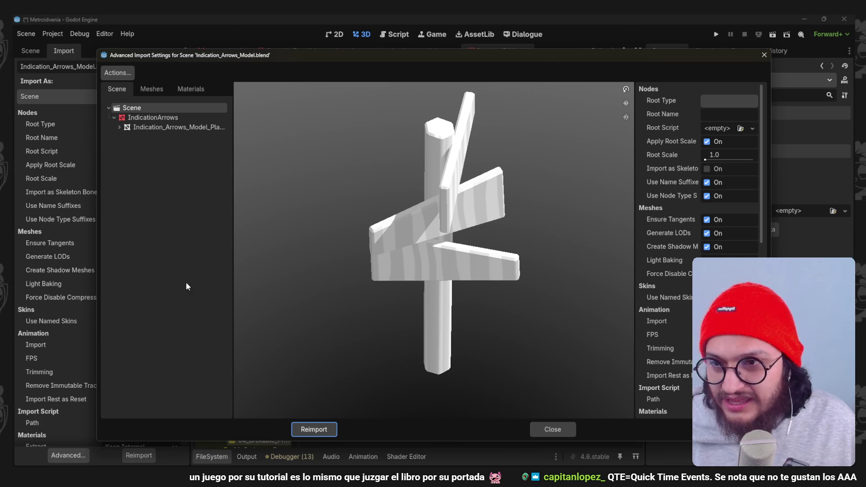
pyautogui.click(184, 88)
pyautogui.click(160, 109)
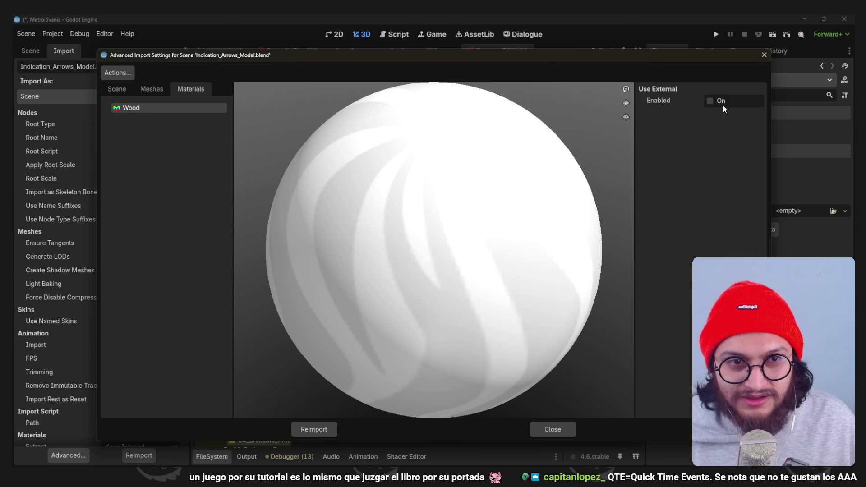
pyautogui.click(757, 114)
pyautogui.click(246, 270)
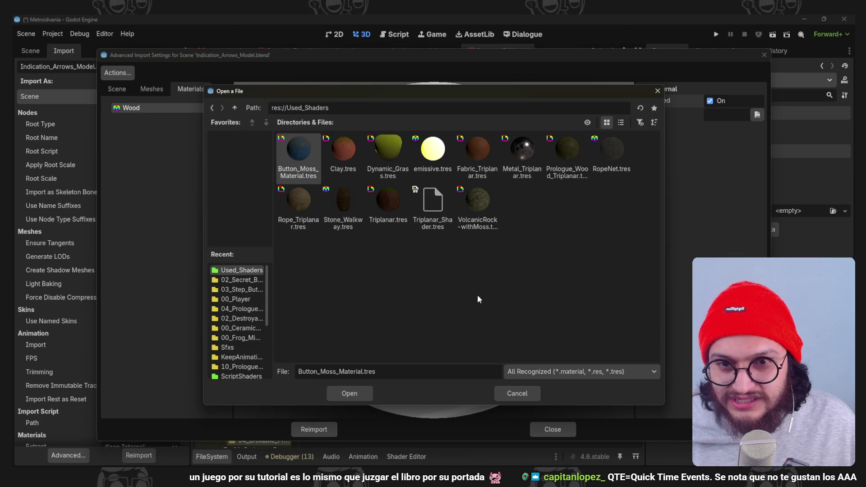
pyautogui.click(567, 153)
pyautogui.doubleClick(566, 148)
pyautogui.click(313, 430)
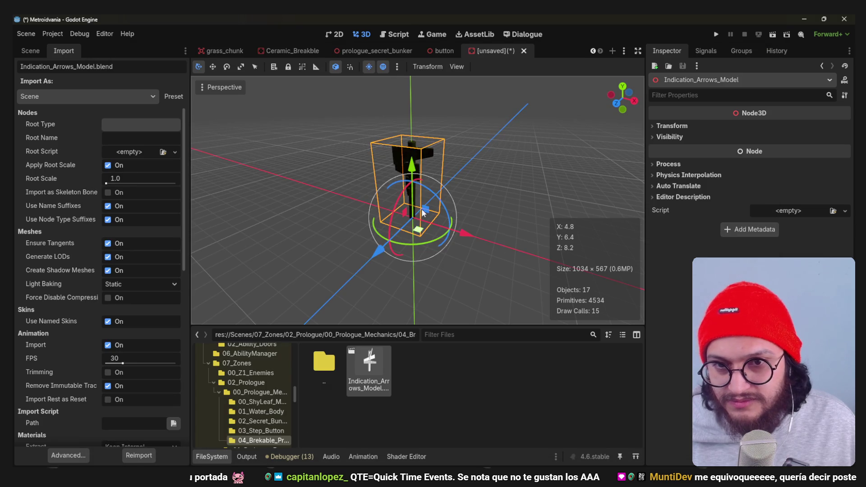
pyautogui.moveTo(384, 154)
pyautogui.mouseDown()
pyautogui.moveTo(423, 232)
pyautogui.moveTo(277, 224)
pyautogui.moveTo(207, 187)
pyautogui.moveTo(241, 153)
pyautogui.moveTo(454, 185)
pyautogui.moveTo(413, 184)
pyautogui.mouseUp()
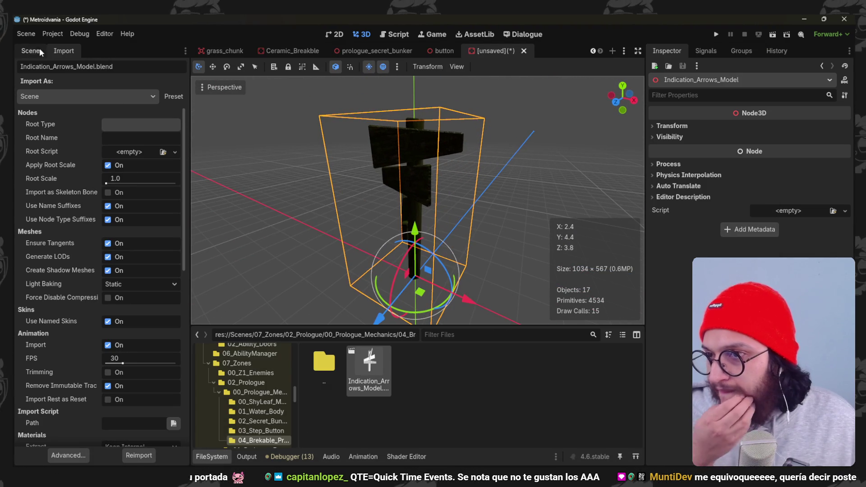
# - Return to the scene's node tree and select Arrow_Signal
pyautogui.click(32, 50)
pyautogui.click(90, 84)
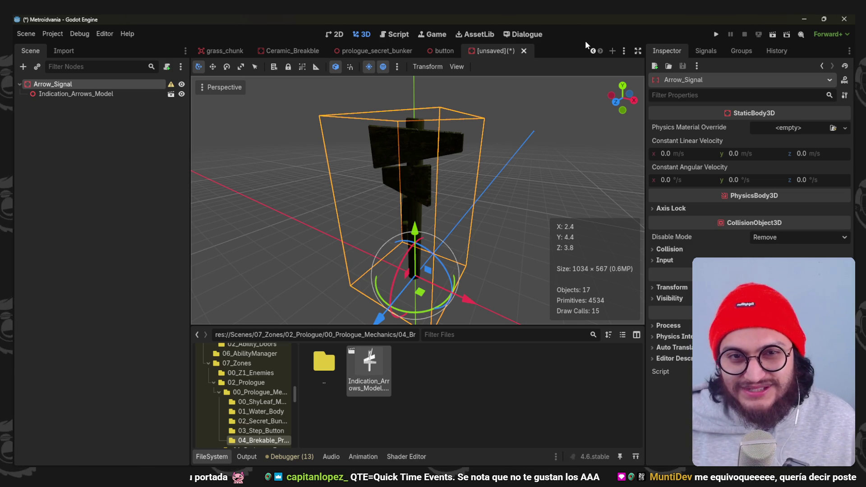
pyautogui.scroll(-3, 410, 232)
pyautogui.moveTo(410, 232)
pyautogui.mouseDown()
pyautogui.moveTo(403, 238)
pyautogui.moveTo(476, 201)
pyautogui.moveTo(472, 210)
pyautogui.mouseUp()
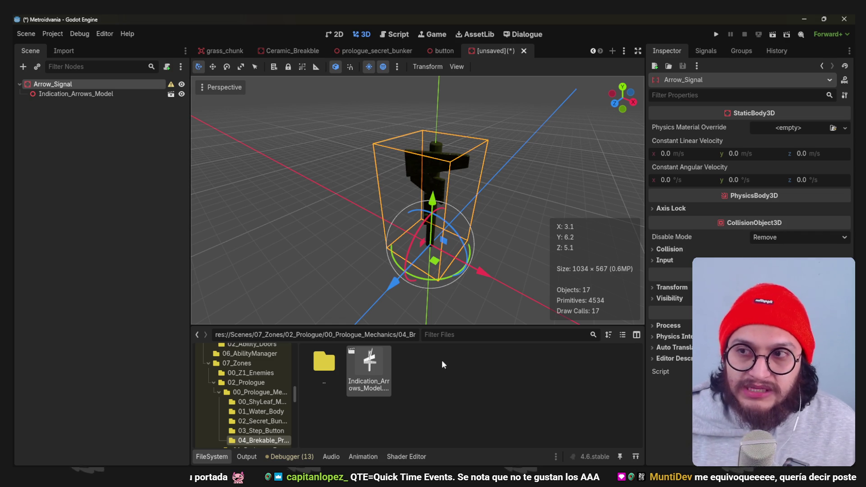
pyautogui.click(77, 104)
# - Add a CollisionShape3D child to Arrow_Signal and give it a BoxShape3D
pyautogui.click(73, 86)
pyautogui.hotkey('ctrl', 'a')
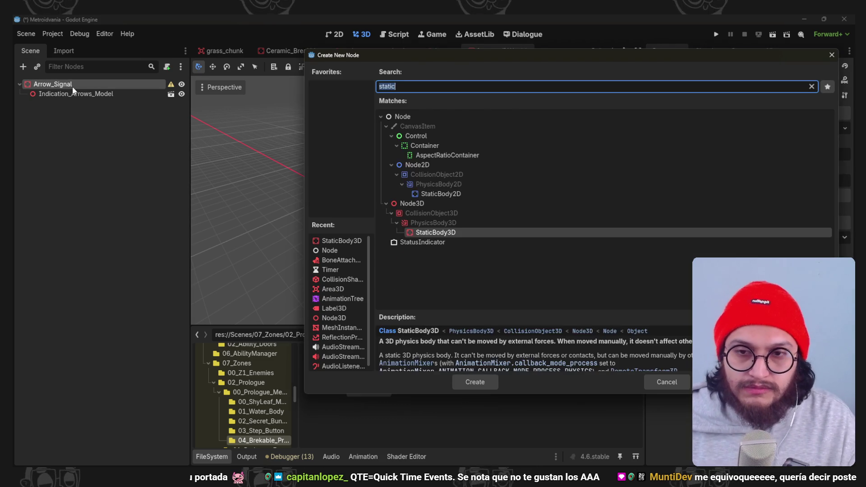
pyautogui.write('collision')
pyautogui.press('Return')
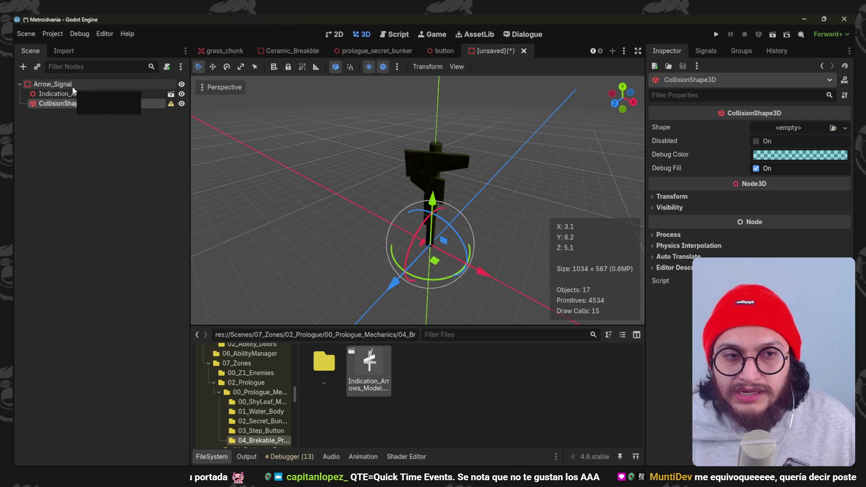
pyautogui.click(788, 128)
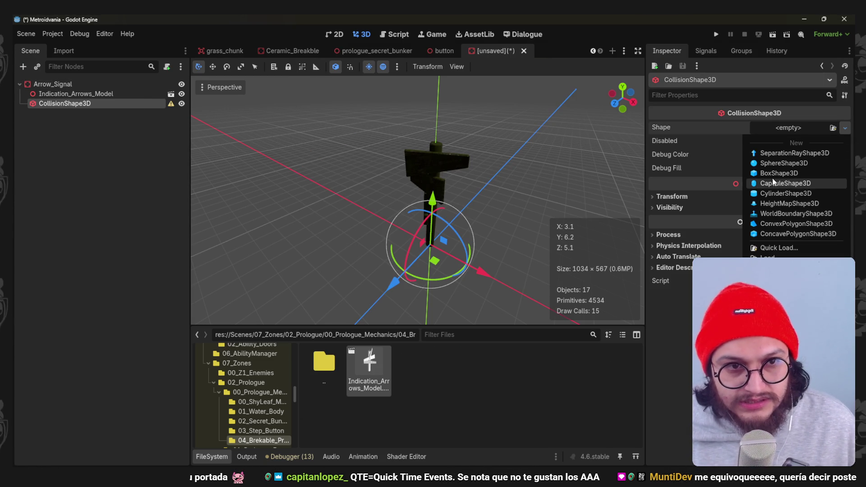
pyautogui.click(780, 174)
# - In front view, adjust the collision box's height to fit the signpost
pyautogui.press('KP_1')
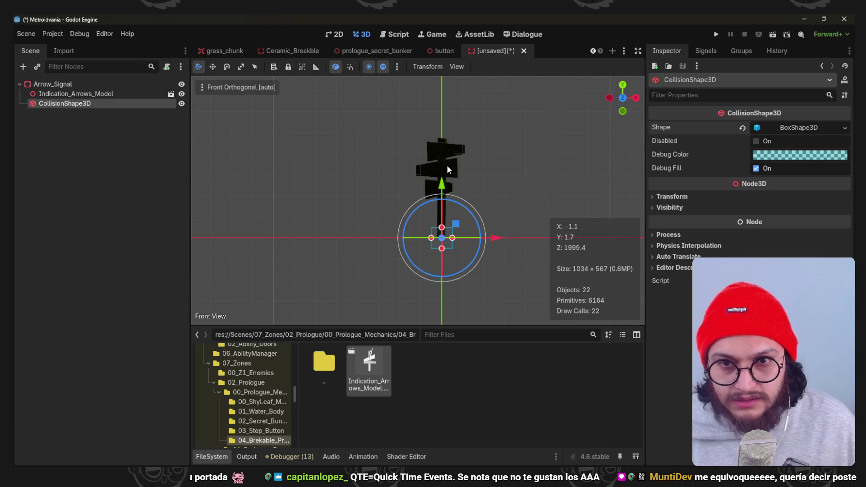
pyautogui.scroll(3, 426, 202)
pyautogui.scroll(-1, 409, 200)
pyautogui.moveTo(417, 263)
pyautogui.mouseDown()
pyautogui.moveTo(412, 129)
pyautogui.moveTo(414, 142)
pyautogui.mouseUp()
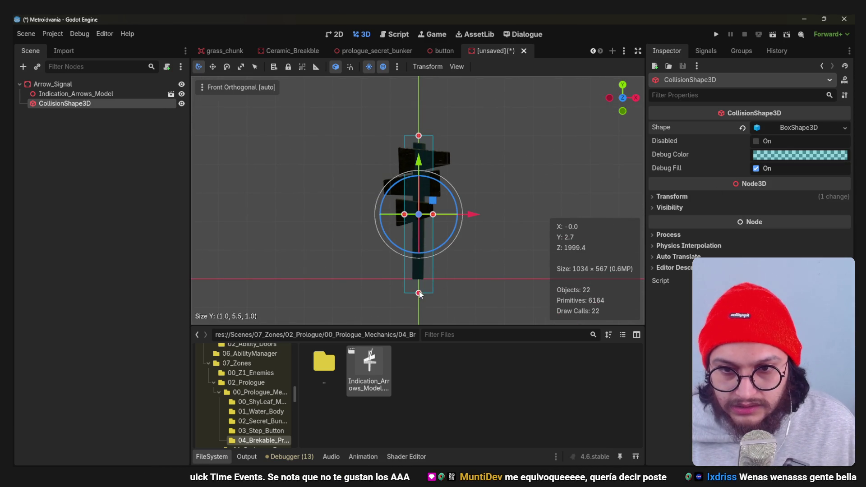
pyautogui.moveTo(418, 293); pyautogui.dragTo(419, 280)
# - In top view, fit the box's X and Z extents to the arrows, about 1.0 × 1.0
pyautogui.press('KP_7')
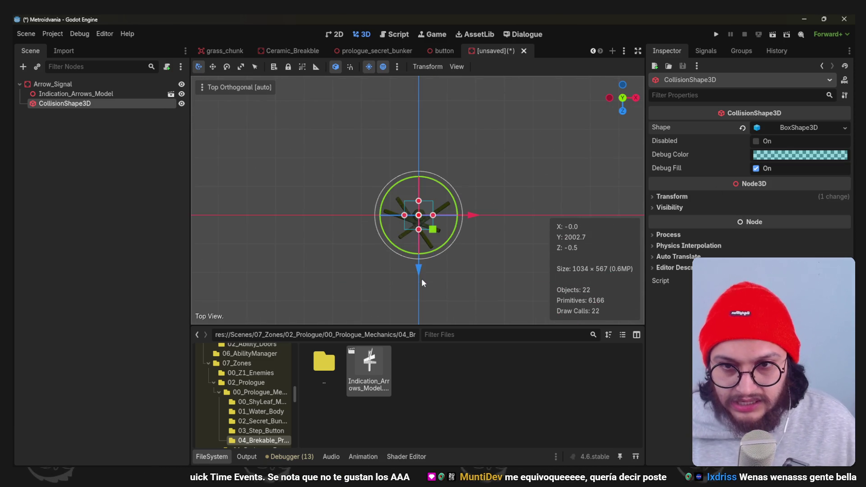
pyautogui.moveTo(442, 224); pyautogui.dragTo(462, 230)
pyautogui.moveTo(419, 247)
pyautogui.mouseDown()
pyautogui.moveTo(419, 269)
pyautogui.moveTo(419, 172)
pyautogui.moveTo(411, 155)
pyautogui.mouseUp()
pyautogui.press('KP_7')
pyautogui.scroll(5, 442, 213)
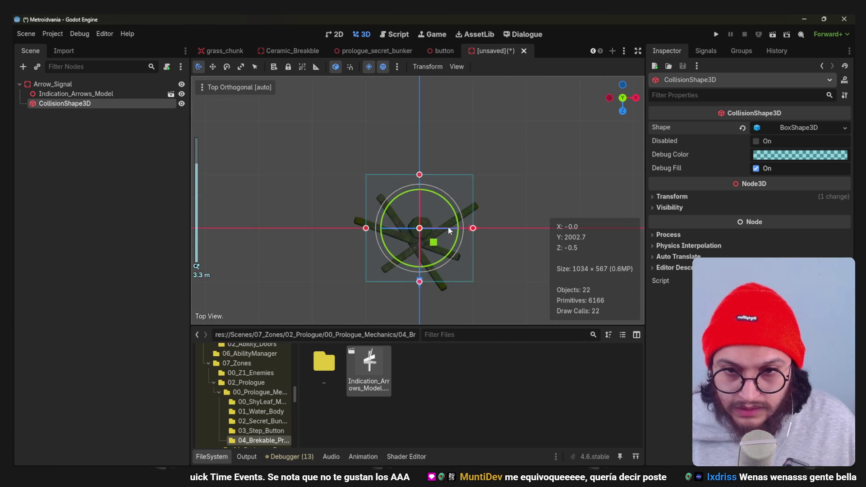
pyautogui.moveTo(476, 235)
pyautogui.mouseDown()
pyautogui.moveTo(464, 234)
pyautogui.moveTo(491, 238)
pyautogui.mouseUp()
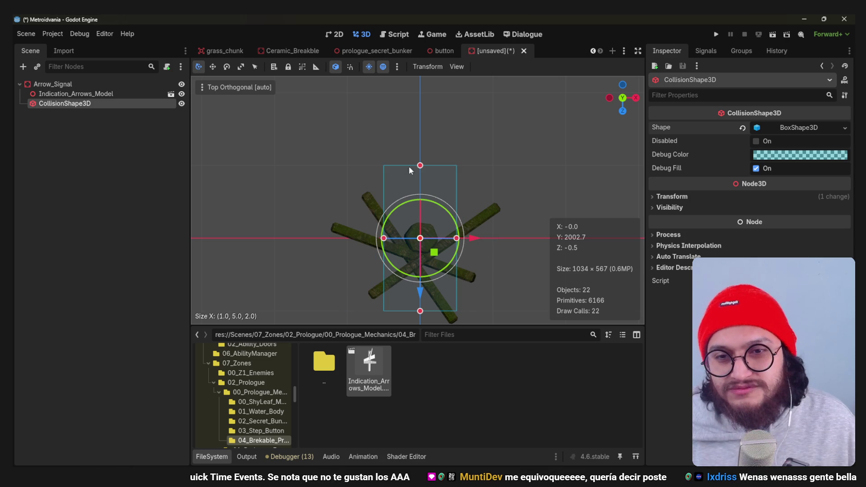
# - Check the resized box from several angles, then select and frame Arrow_Signal
pyautogui.moveTo(429, 213)
pyautogui.mouseDown()
pyautogui.moveTo(431, 142)
pyautogui.moveTo(420, 97)
pyautogui.moveTo(434, 164)
pyautogui.moveTo(353, 238)
pyautogui.mouseUp()
pyautogui.press('KP_1')
pyautogui.scroll(4, 425, 105)
pyautogui.scroll(-3, 353, 238)
pyautogui.click(126, 199)
pyautogui.moveTo(458, 160)
pyautogui.mouseDown()
pyautogui.moveTo(362, 172)
pyautogui.moveTo(343, 203)
pyautogui.mouseUp()
pyautogui.doubleClick(53, 84)
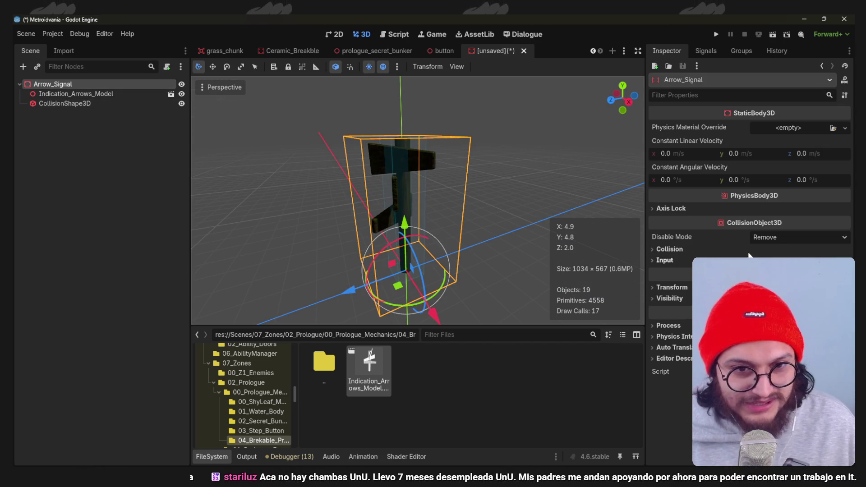
# - Expand Arrow_Signal's CollisionObject3D Collision section in the Inspector and reselect the root node
pyautogui.click(669, 249)
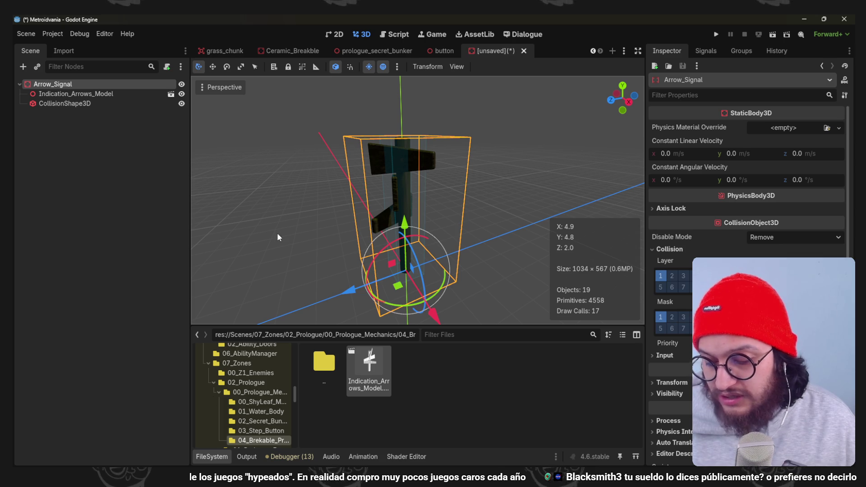
pyautogui.scroll(-3, 466, 194)
pyautogui.click(84, 172)
pyautogui.click(90, 83)
# - Save the scene as arrow_signal.tscn in 00_Prologue_Mechanics/04_Brekable_Prop
pyautogui.hotkey('ctrl', 's')
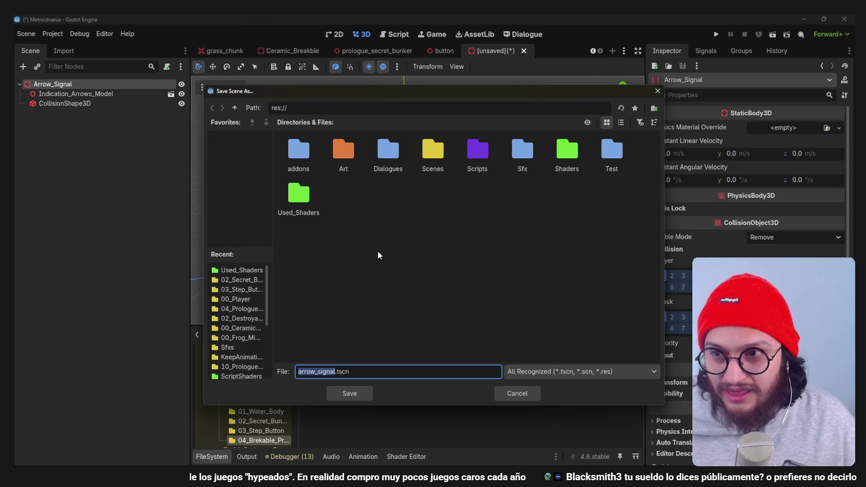
pyautogui.click(246, 289)
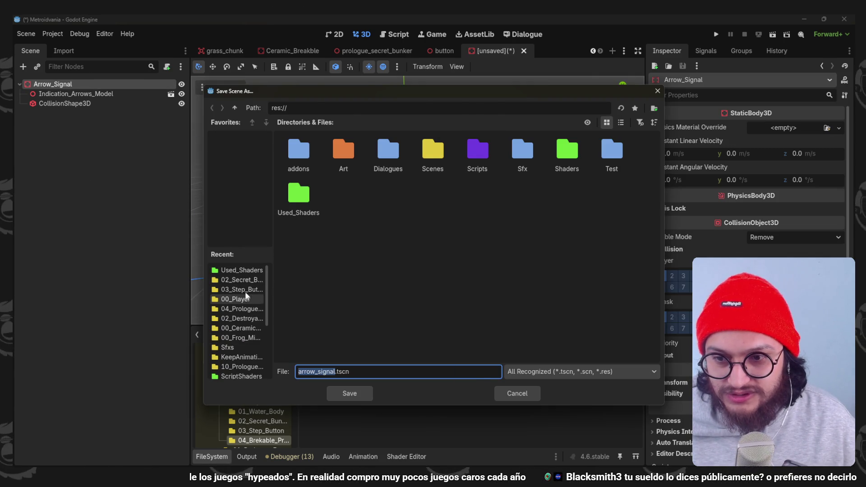
pyautogui.press('BackSpace')
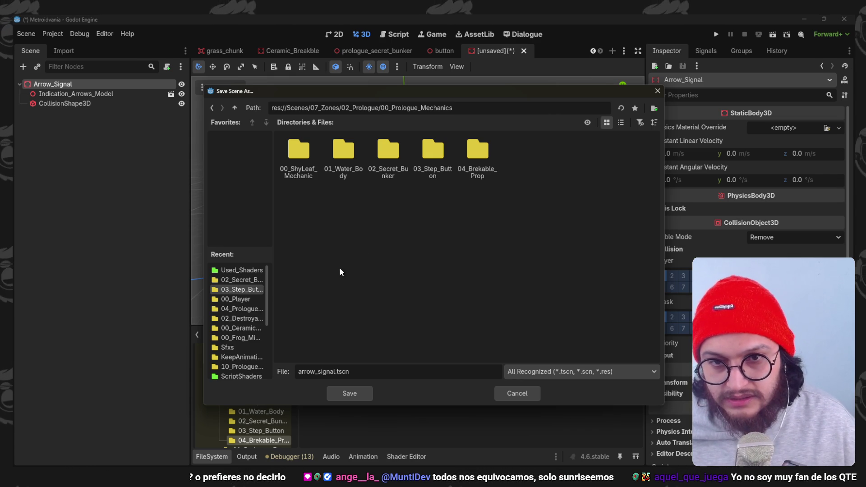
pyautogui.moveTo(484, 86)
pyautogui.mouseDown()
pyautogui.moveTo(484, 95)
pyautogui.moveTo(467, 86)
pyautogui.mouseUp()
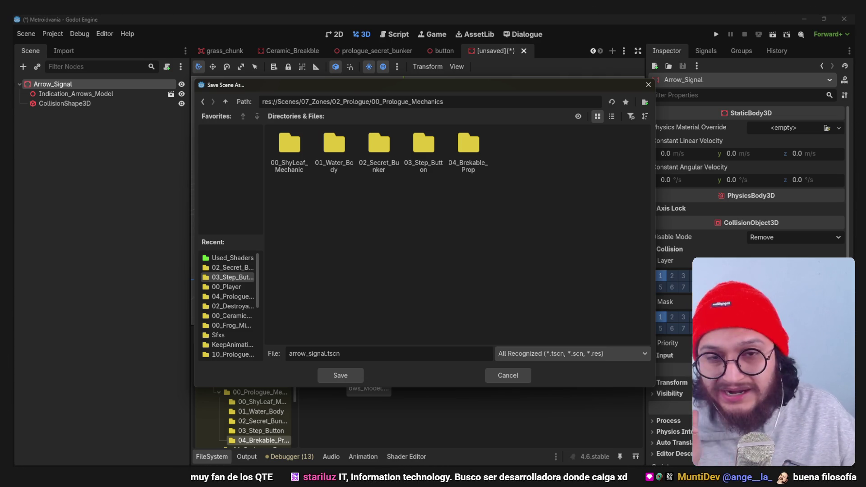
pyautogui.moveTo(195, 79)
pyautogui.mouseDown()
pyautogui.moveTo(285, 112)
pyautogui.moveTo(189, 76)
pyautogui.moveTo(204, 82)
pyautogui.moveTo(197, 82)
pyautogui.mouseUp()
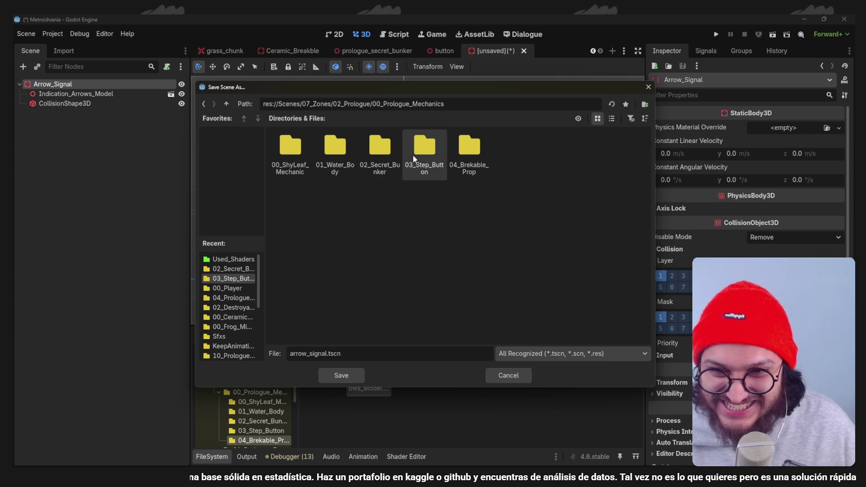
pyautogui.doubleClick(478, 145)
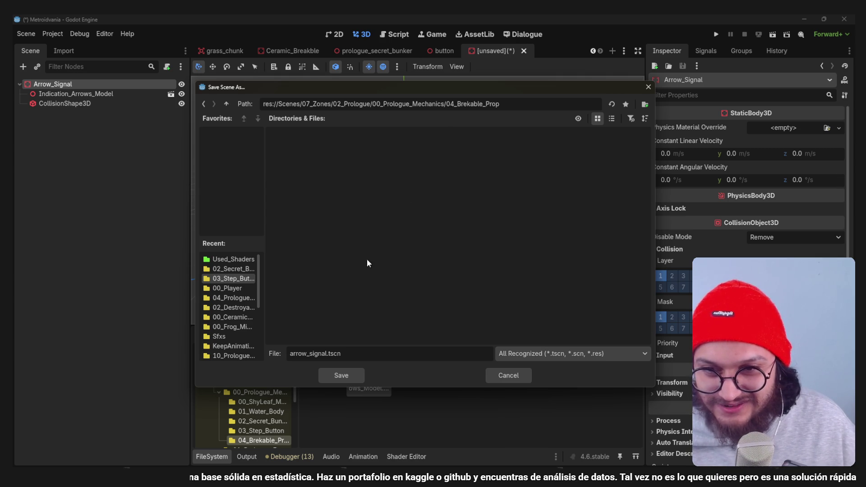
pyautogui.click(204, 103)
pyautogui.doubleClick(470, 144)
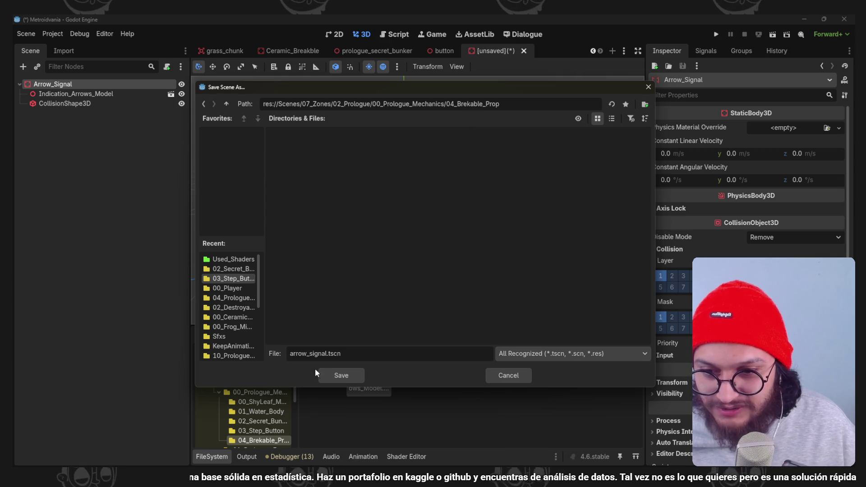
pyautogui.click(345, 375)
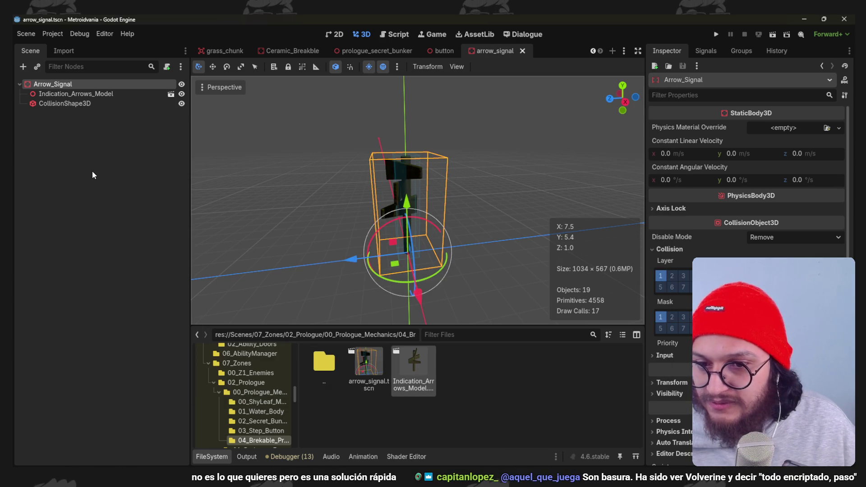
# - Move Arrow_Signal off layer 1 onto layer 3, add mask bits 2 and 5, and save
pyautogui.click(79, 85)
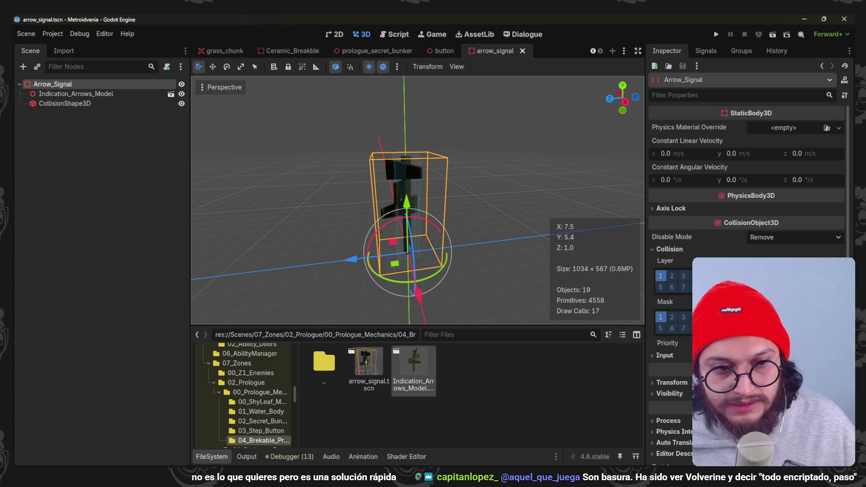
pyautogui.click(660, 275)
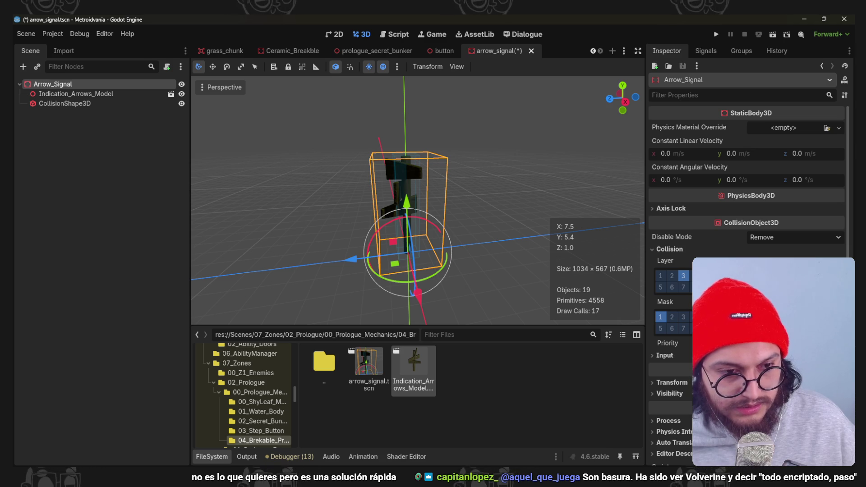
pyautogui.click(671, 316)
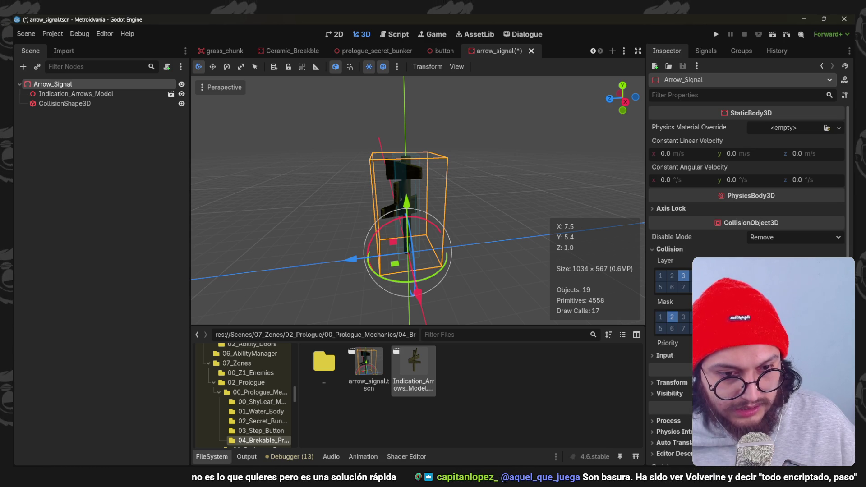
pyautogui.click(660, 328)
pyautogui.hotkey('ctrl', 's')
pyautogui.click(77, 253)
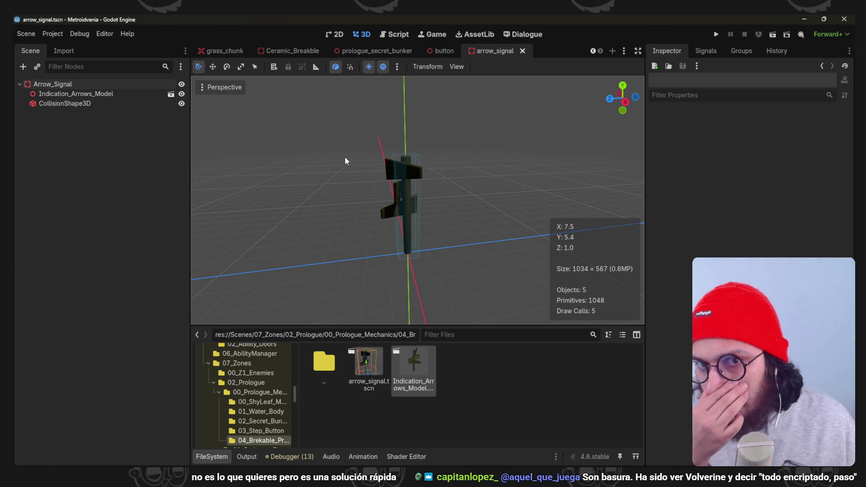
# - Add NPC.tscn from Dialogues/02_Dialogue_Area as a child of Arrow_Signal
pyautogui.scroll(15, 252, 388)
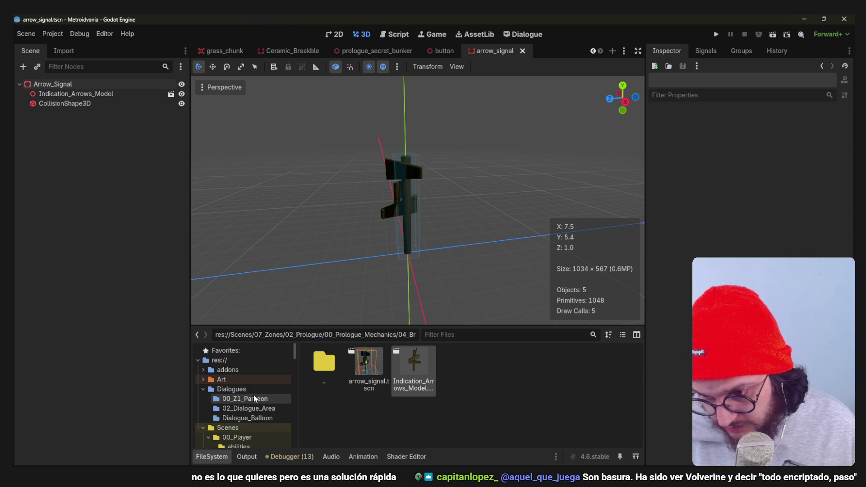
pyautogui.click(251, 390)
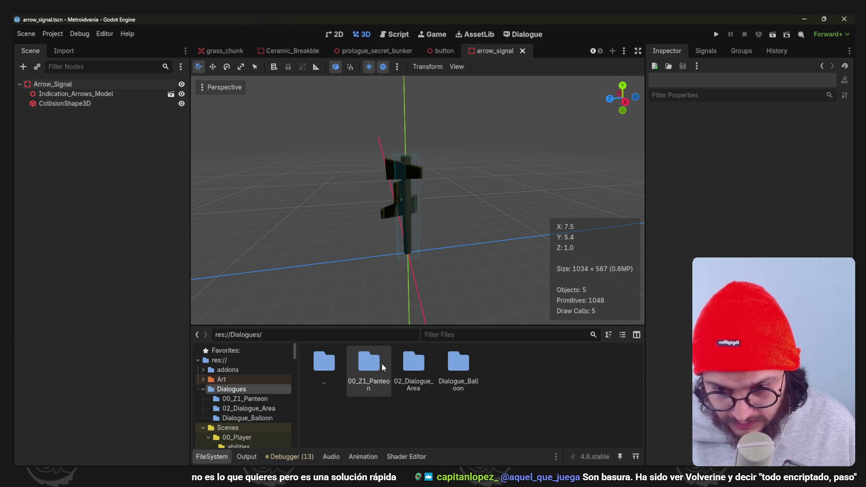
pyautogui.doubleClick(413, 361)
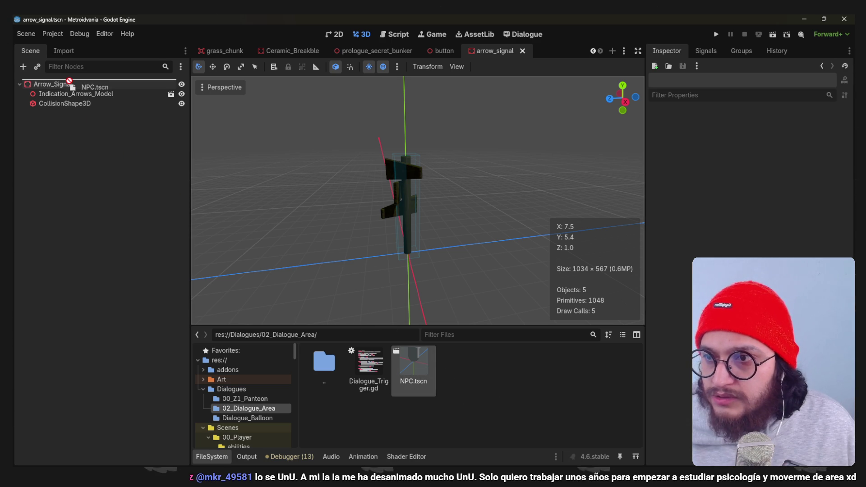
pyautogui.moveTo(69, 81); pyautogui.dragTo(68, 85)
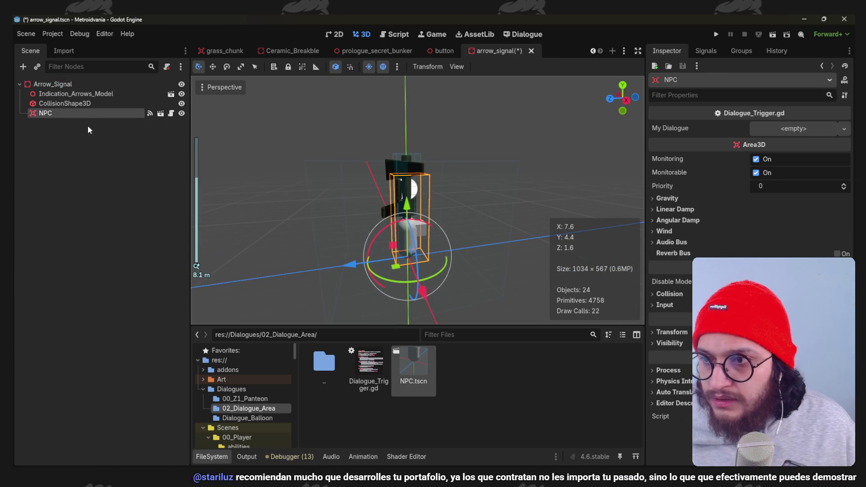
# - Make the NPC instance's children editable and hide its ArtNode in the viewport
pyautogui.rightClick(88, 114)
pyautogui.click(141, 331)
pyautogui.click(69, 161)
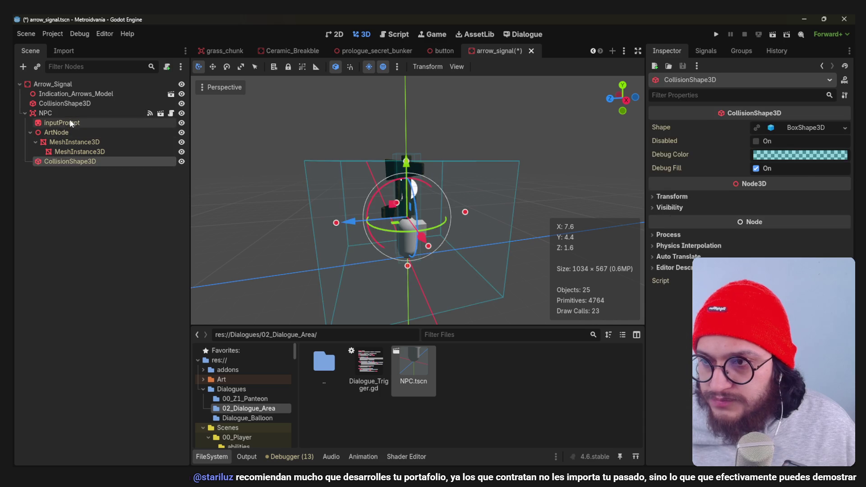
pyautogui.click(68, 122)
pyautogui.click(72, 132)
pyautogui.click(181, 132)
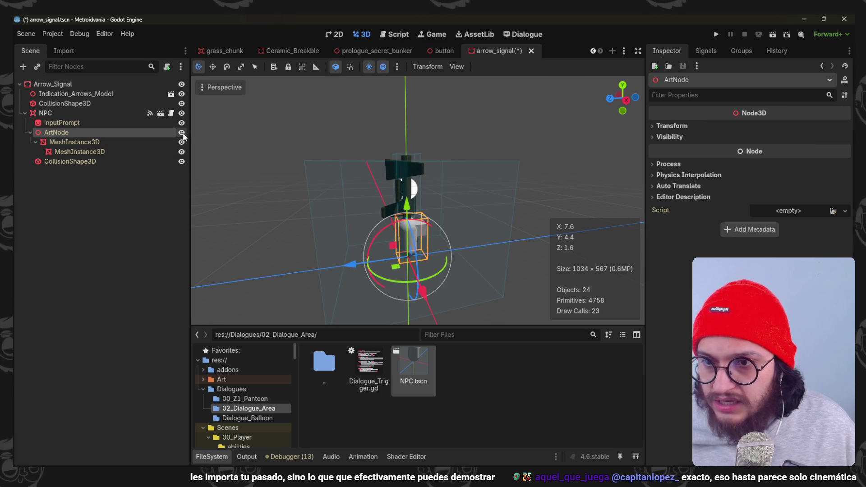
pyautogui.scroll(-5, 385, 184)
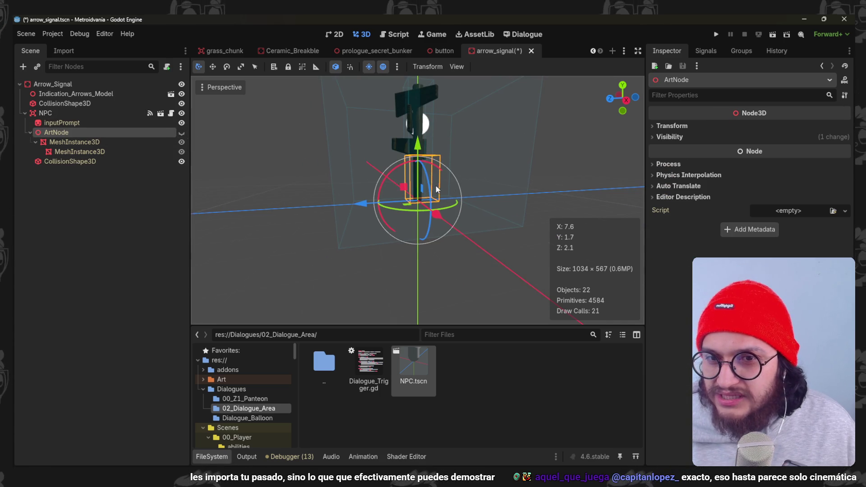
pyautogui.scroll(3, 445, 182)
pyautogui.moveTo(458, 164)
pyautogui.mouseDown()
pyautogui.moveTo(388, 230)
pyautogui.moveTo(285, 215)
pyautogui.moveTo(421, 207)
pyautogui.moveTo(441, 216)
pyautogui.mouseUp()
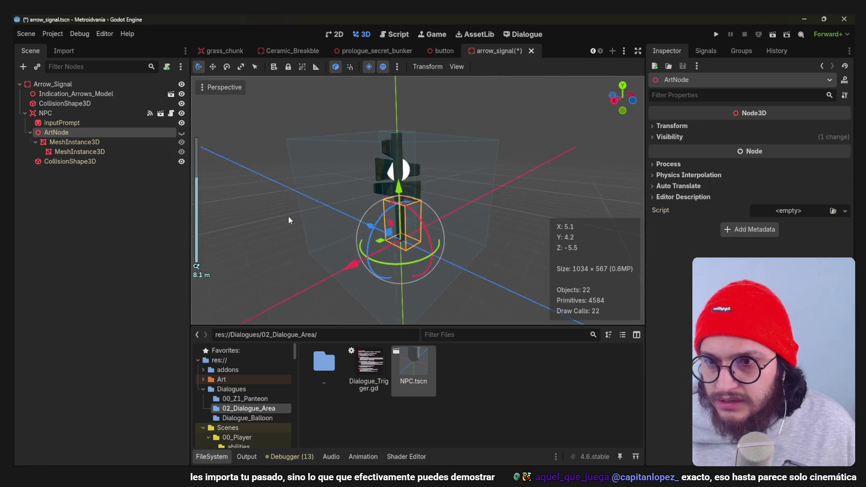
pyautogui.click(45, 114)
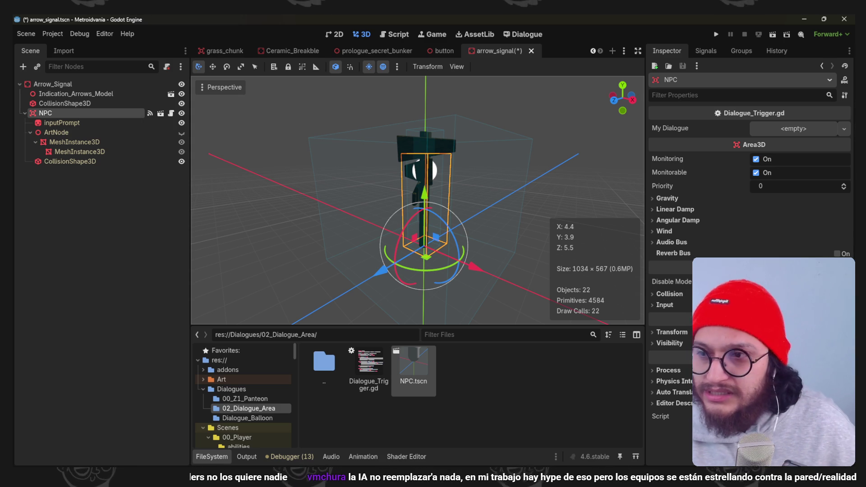
# - Raise the inputPrompt sprite along Y above the NPC
pyautogui.click(424, 203)
pyautogui.click(426, 170)
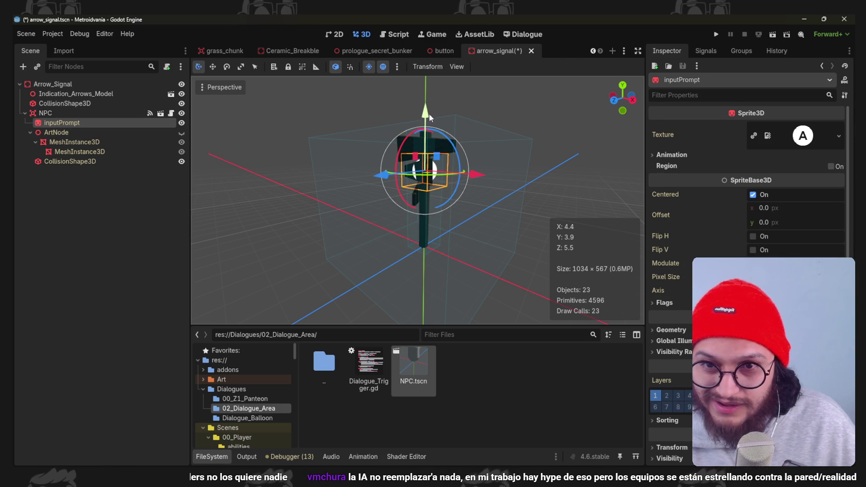
pyautogui.scroll(-3, 487, 144)
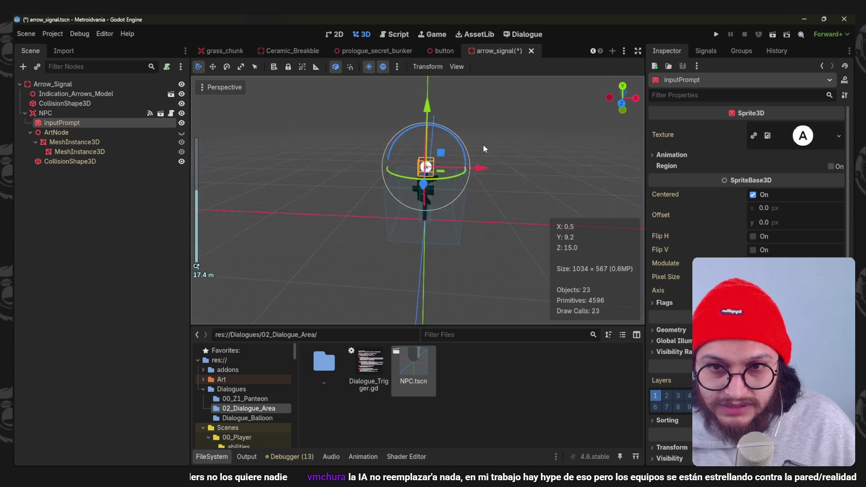
pyautogui.scroll(8, 420, 144)
pyautogui.moveTo(435, 110); pyautogui.dragTo(432, 78)
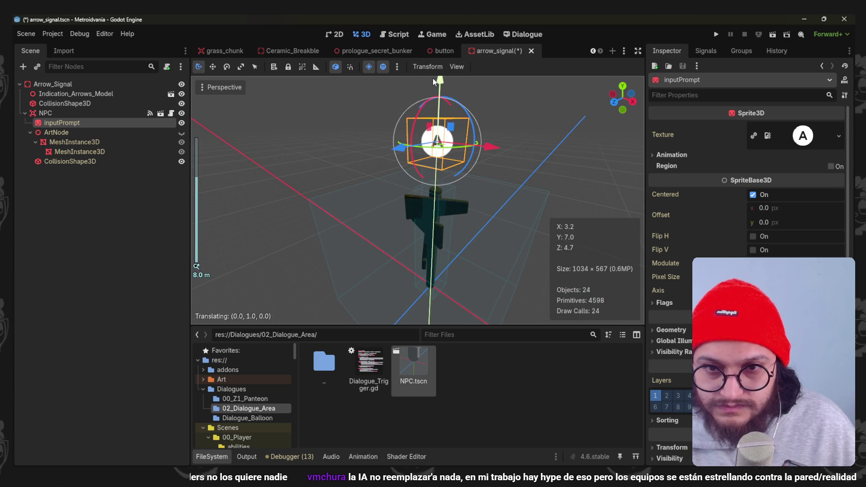
# - Enlarge the NPC trigger's collision box to size 6 in front view and save the scene
pyautogui.click(73, 141)
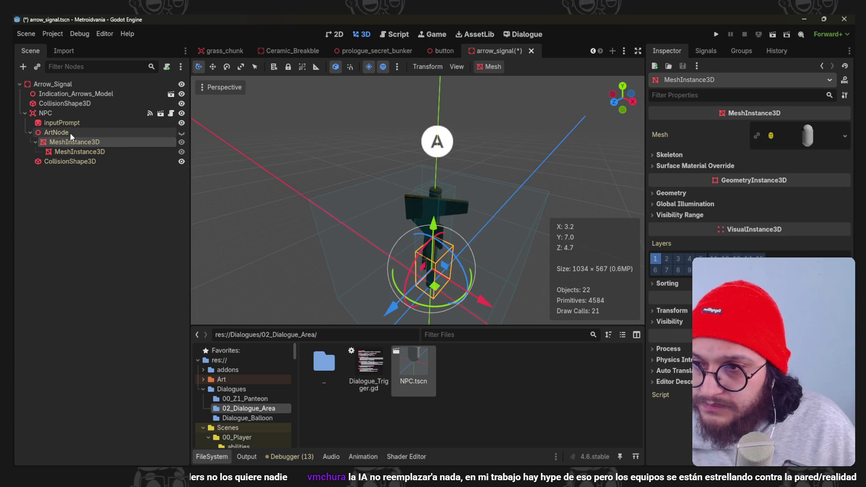
pyautogui.click(69, 133)
pyautogui.click(76, 152)
pyautogui.click(70, 161)
pyautogui.scroll(-2, 420, 198)
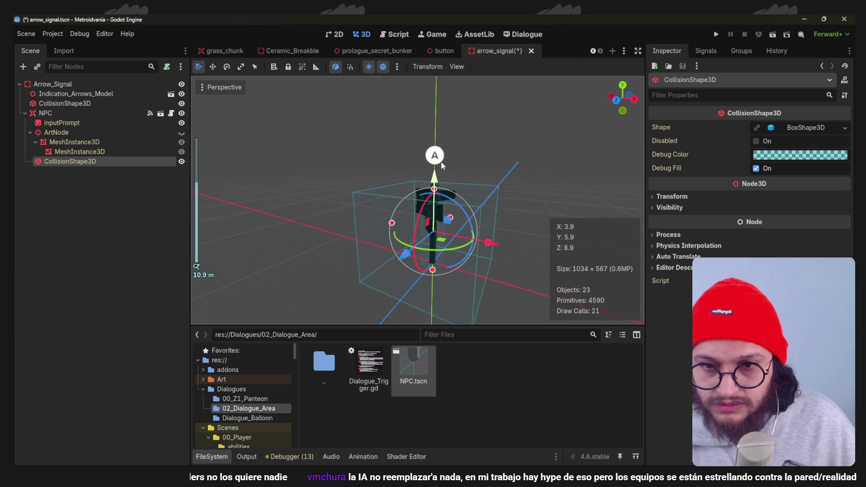
pyautogui.press('KP_1')
pyautogui.scroll(6, 434, 169)
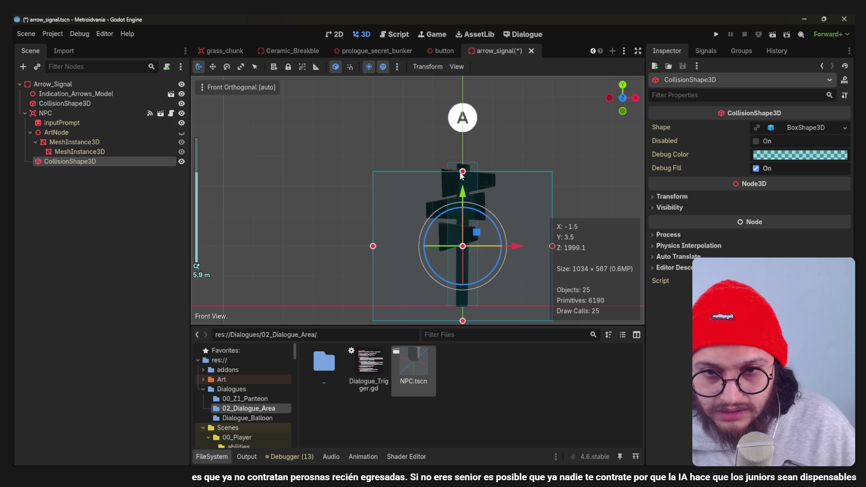
pyautogui.moveTo(461, 174); pyautogui.dragTo(460, 153)
pyautogui.scroll(-5, 460, 154)
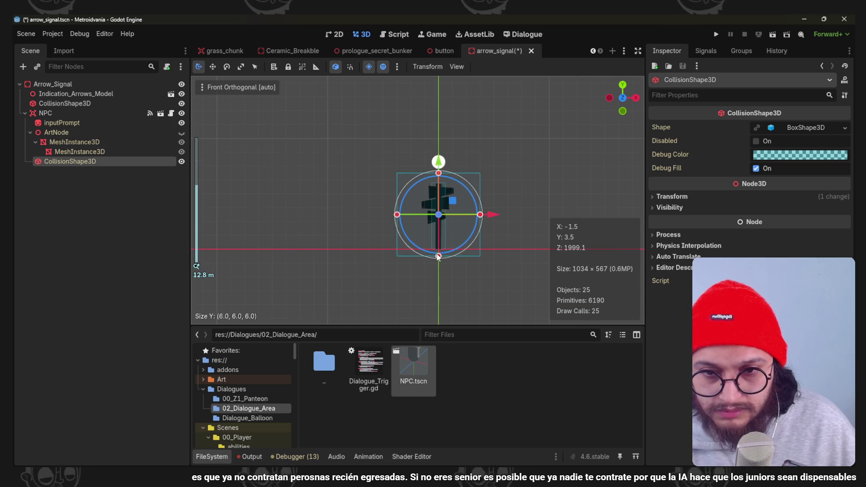
pyautogui.hotkey('ctrl', 's')
# - Inspect the enlarged collision box from above and in perspective, then select ArtNode
pyautogui.press('KP_7')
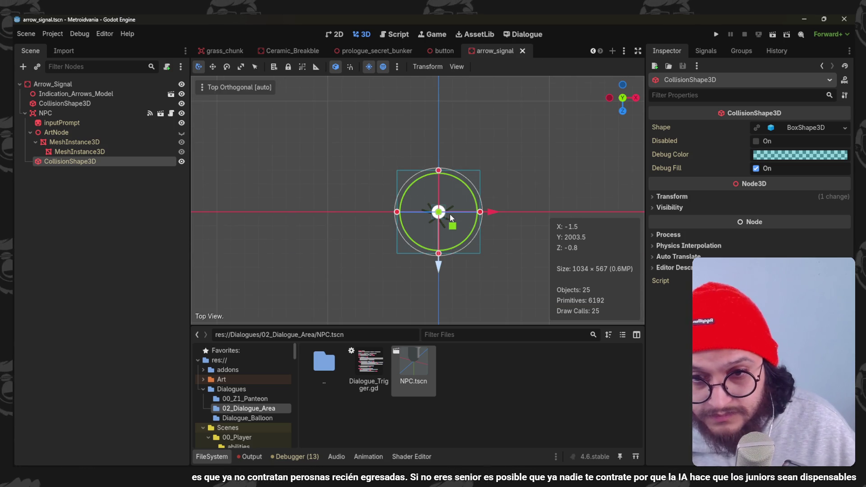
pyautogui.moveTo(450, 213); pyautogui.dragTo(405, 150)
pyautogui.scroll(-3, 405, 150)
pyautogui.scroll(3, 405, 150)
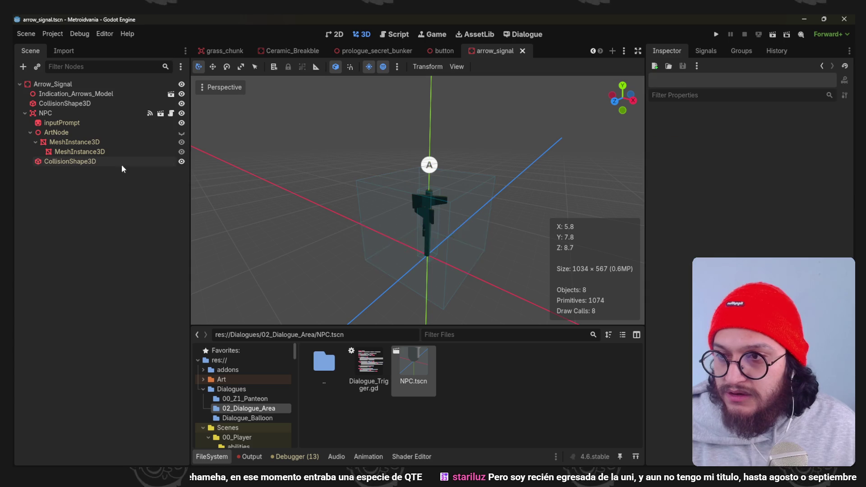
pyautogui.click(58, 133)
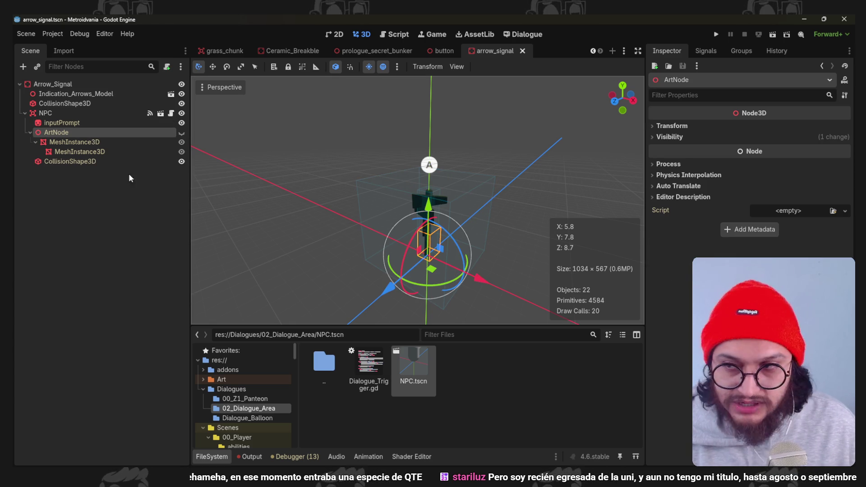
# - Browse the Dialogues subfolders, then reveal arrow_signal.tscn's 04_Brekable_Prop folder in FileSystem
pyautogui.click(70, 161)
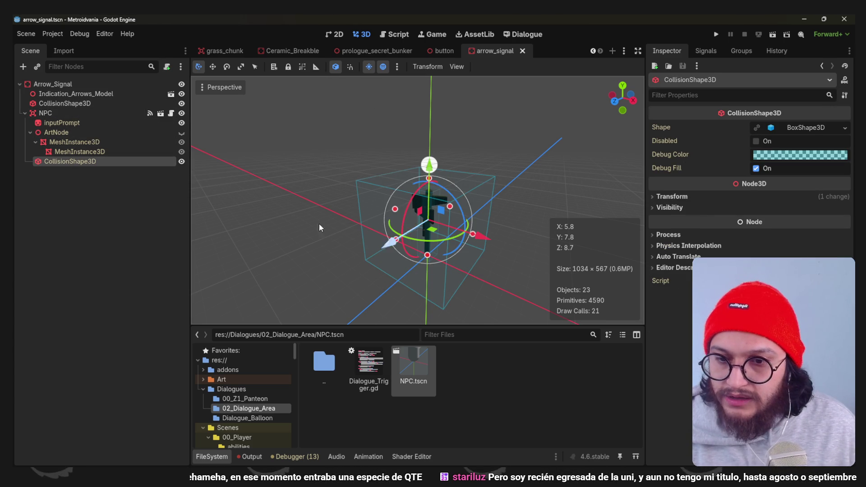
pyautogui.click(269, 416)
pyautogui.click(261, 400)
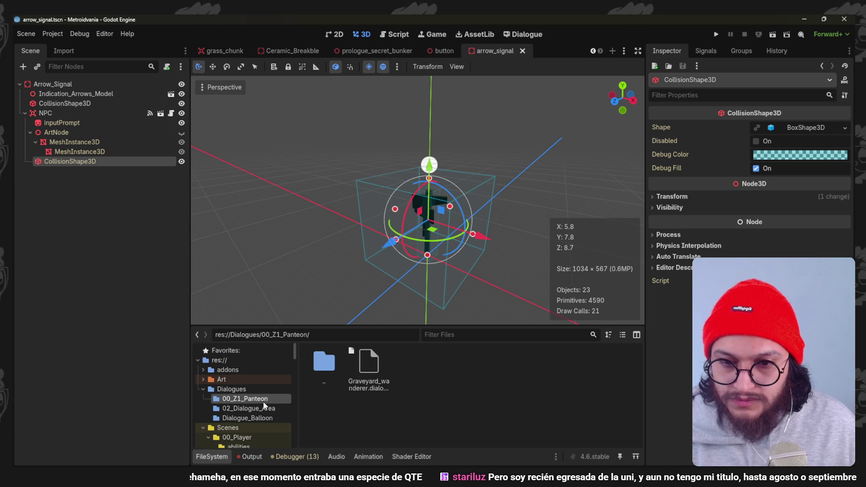
pyautogui.click(256, 392)
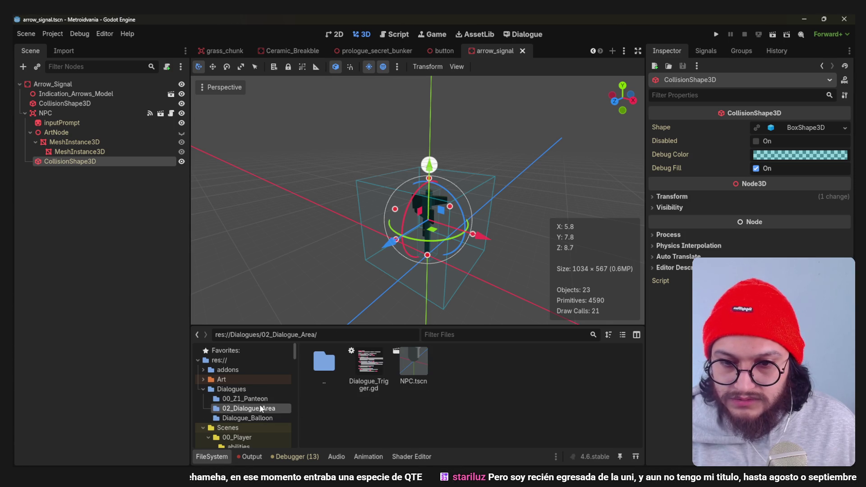
pyautogui.click(257, 392)
pyautogui.click(260, 400)
pyautogui.click(261, 408)
pyautogui.click(262, 417)
pyautogui.rightClick(493, 48)
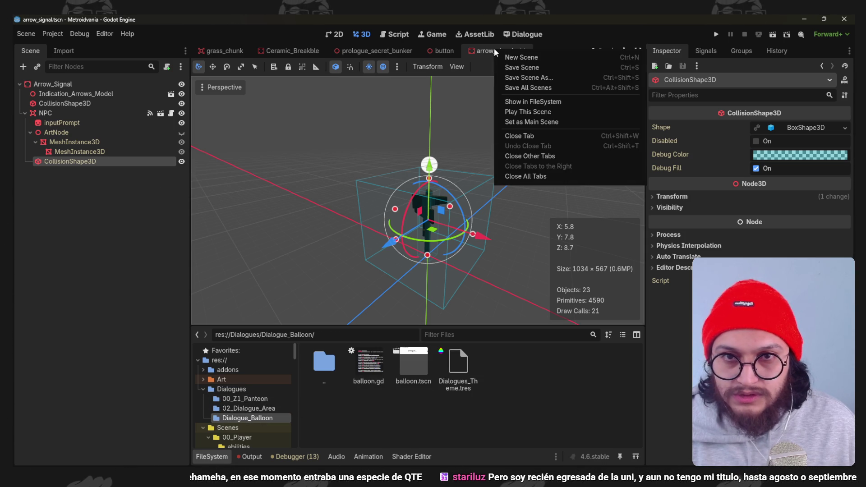
pyautogui.click(534, 101)
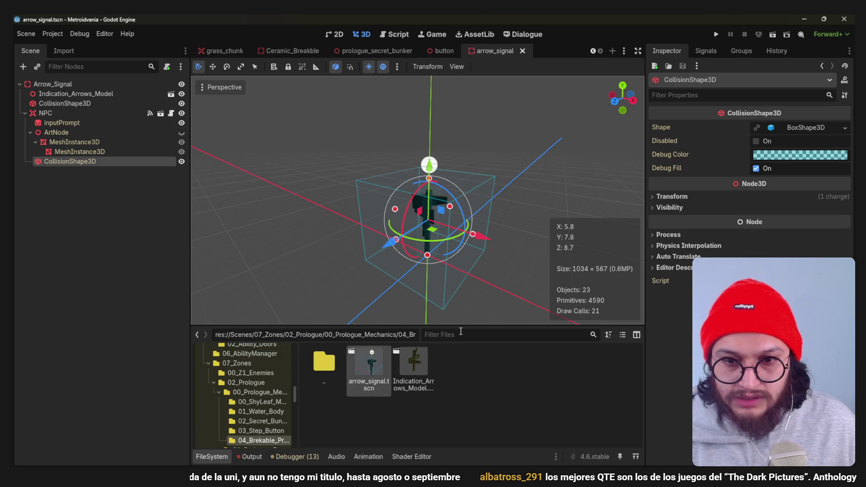
# - Create a DialogueResource saved as Prologue_Arrow_Signal_dialogue.tres in 04_Brekable_Prop
pyautogui.moveTo(456, 327); pyautogui.dragTo(456, 297)
pyautogui.rightClick(453, 347)
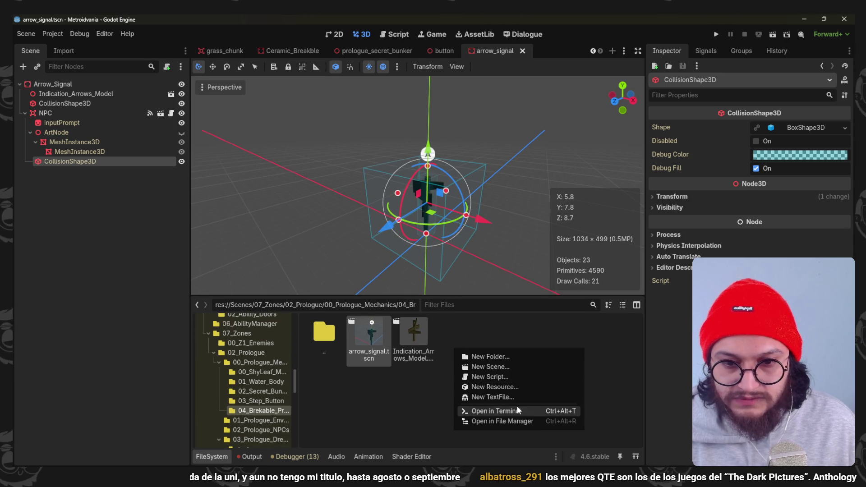
pyautogui.click(516, 389)
pyautogui.write('dialogue')
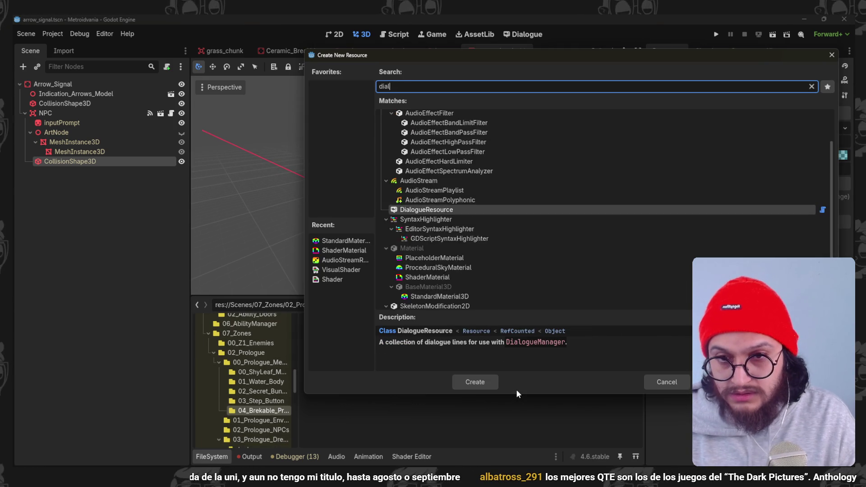
pyautogui.press('Return')
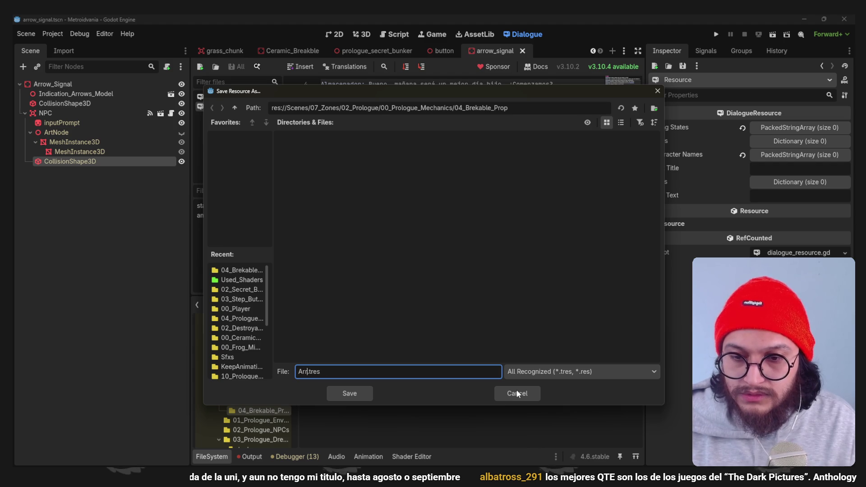
pyautogui.write('Prologue_Arrow_Signal')
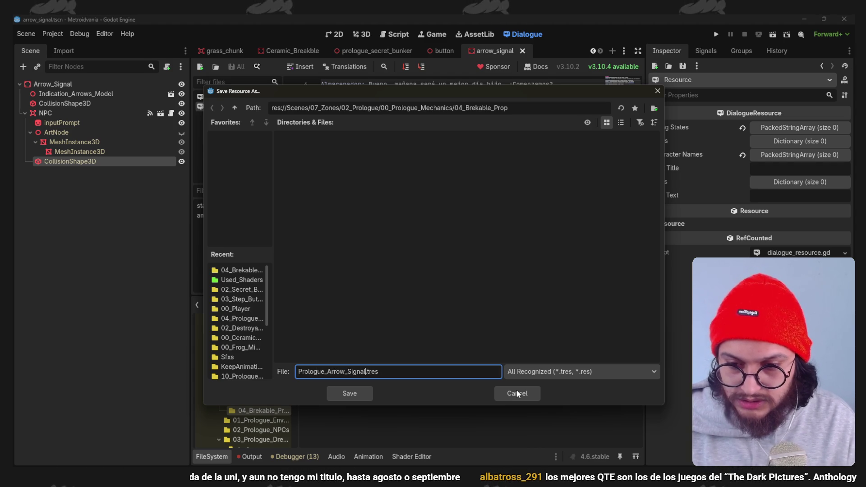
pyautogui.write('e')
pyautogui.press('Return')
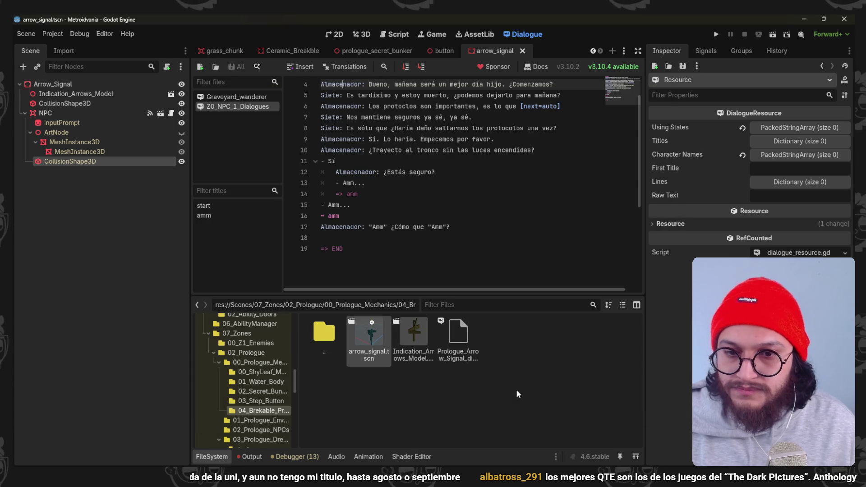
# - Open Prologue_Arrow_Signal_dialogue.tres, then delete it and confirm the removal
pyautogui.doubleClick(463, 331)
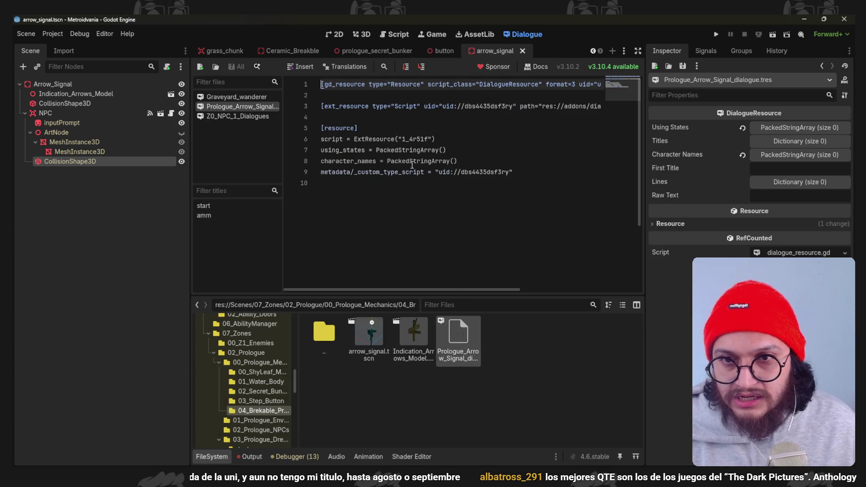
pyautogui.press('Delete')
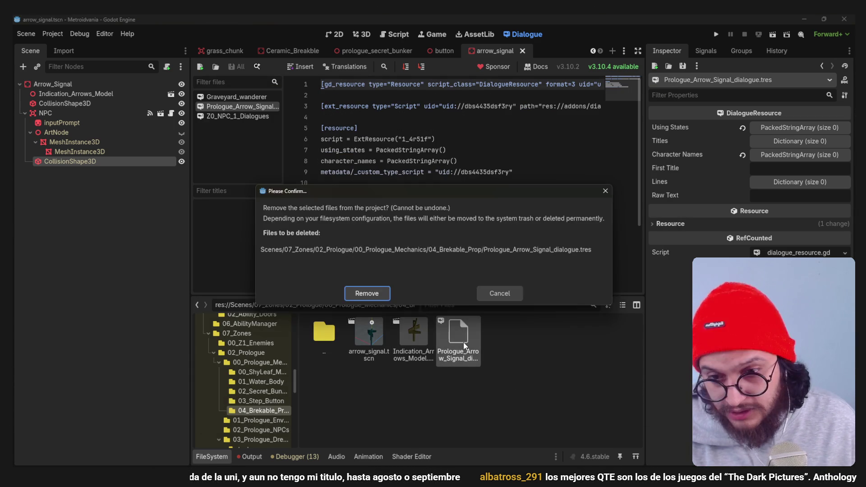
pyautogui.press('Return')
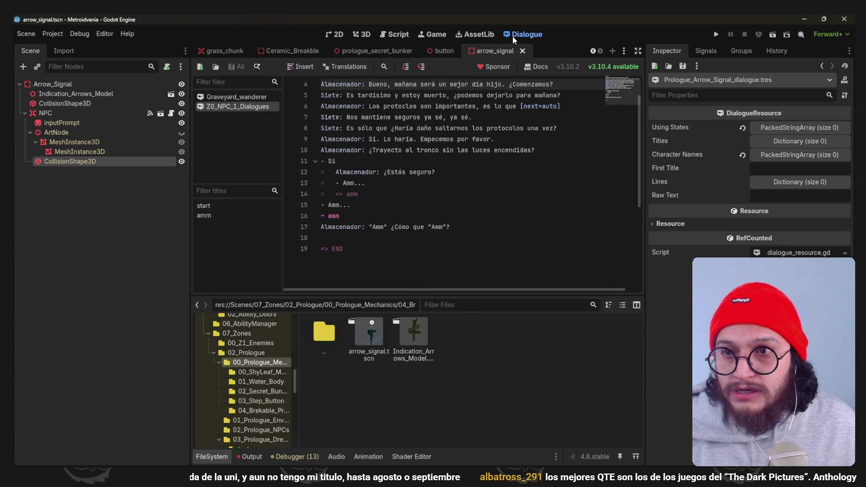
# - From the dialogue save dialog, create a 01_Z0_Prologue_Dialogues folder inside Dialogues
pyautogui.click(200, 66)
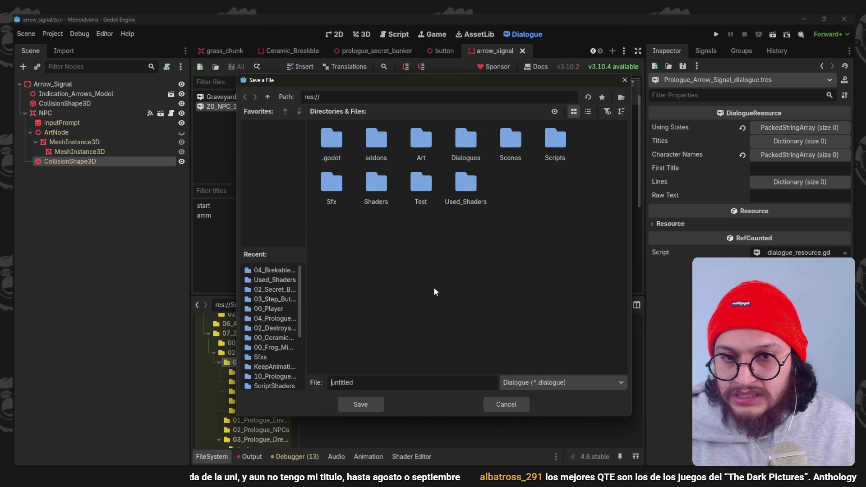
pyautogui.doubleClick(457, 152)
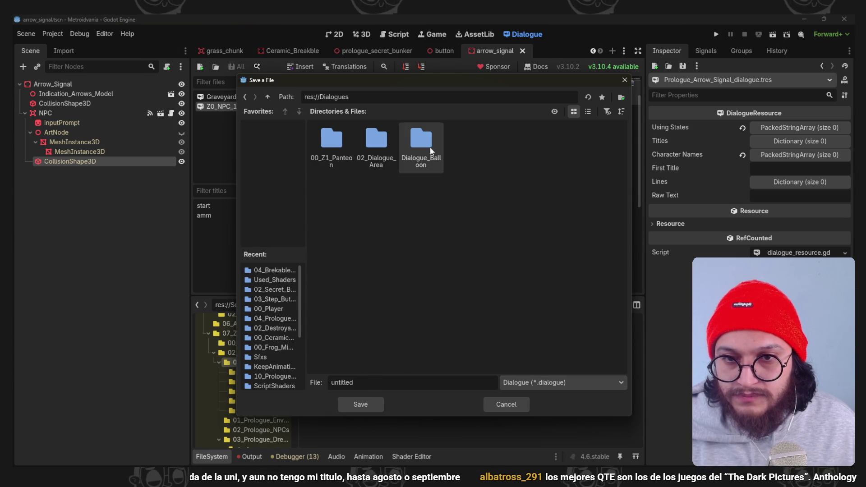
pyautogui.rightClick(377, 231)
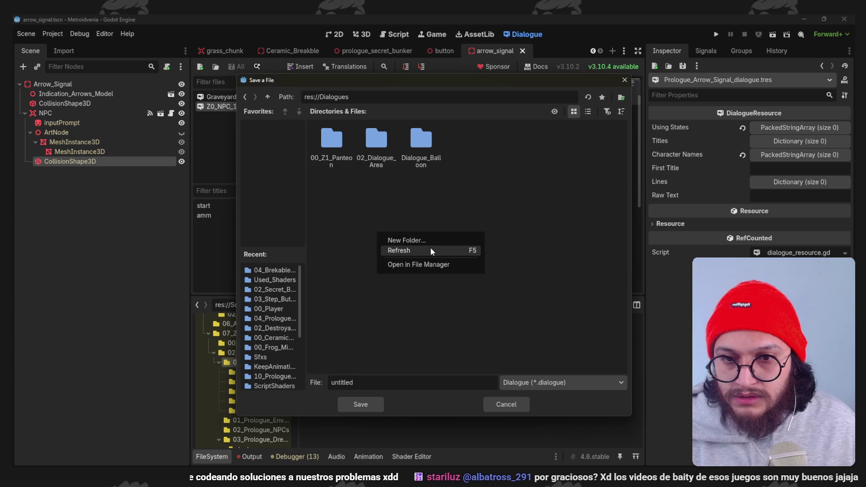
pyautogui.doubleClick(376, 144)
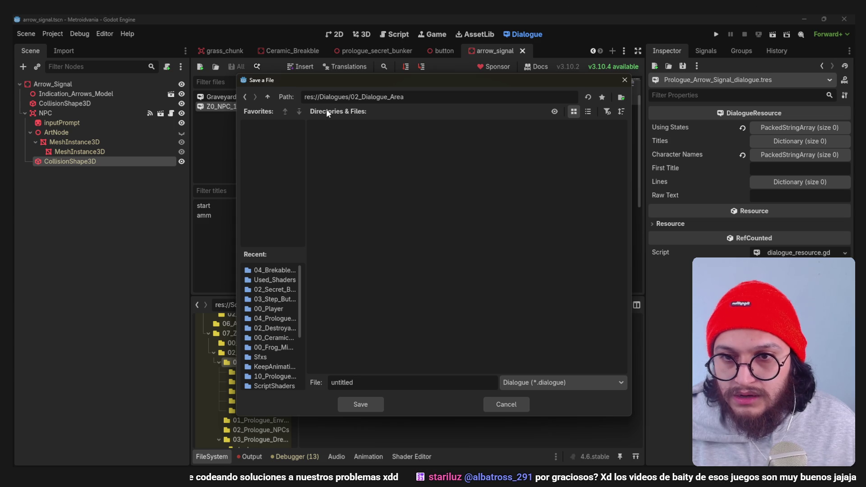
pyautogui.click(267, 96)
pyautogui.rightClick(336, 247)
pyautogui.click(365, 256)
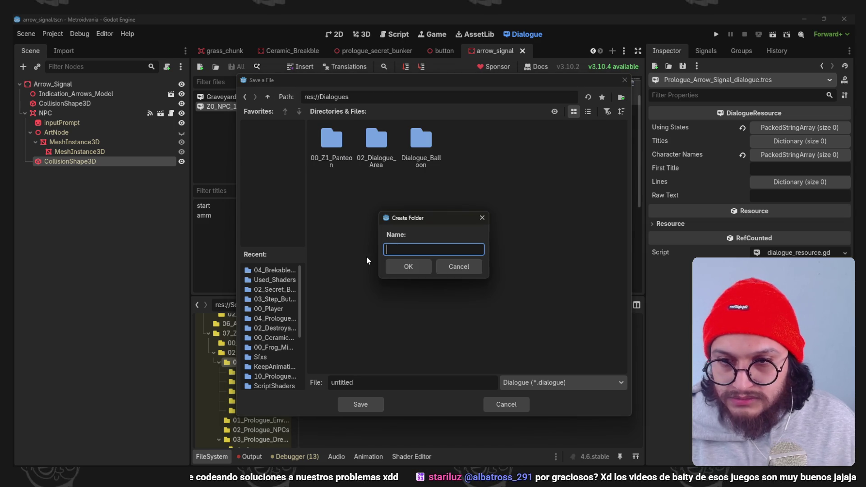
pyautogui.write('01_Z0_')
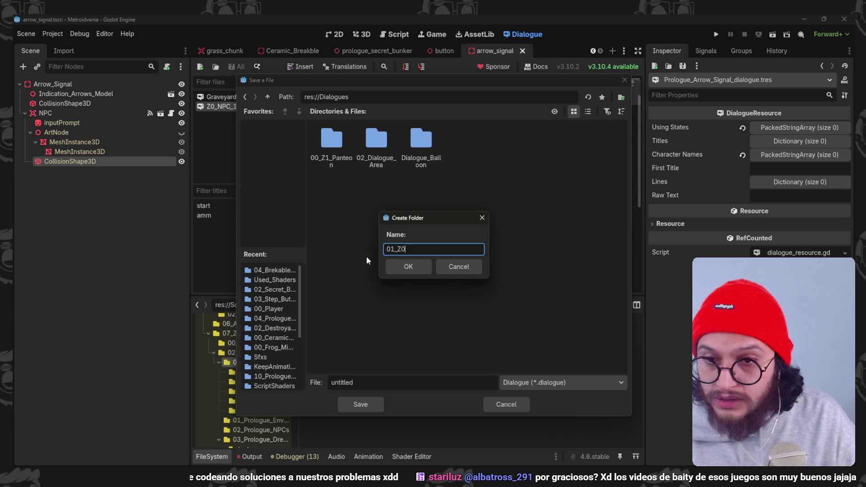
pyautogui.write('PROLOGUE')
pyautogui.press('BackSpace')
pyautogui.press('BackSpace')
pyautogui.press('BackSpace')
pyautogui.write('rologue_Dia')
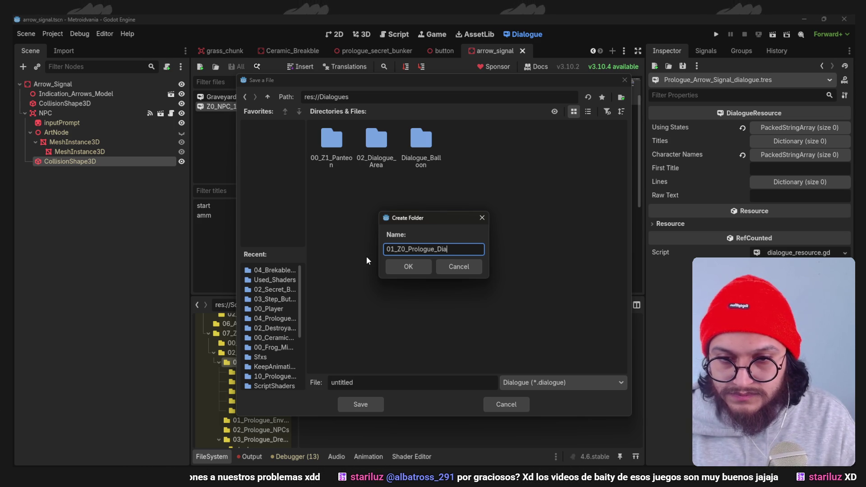
pyautogui.write('lllogues')
pyautogui.press('Return')
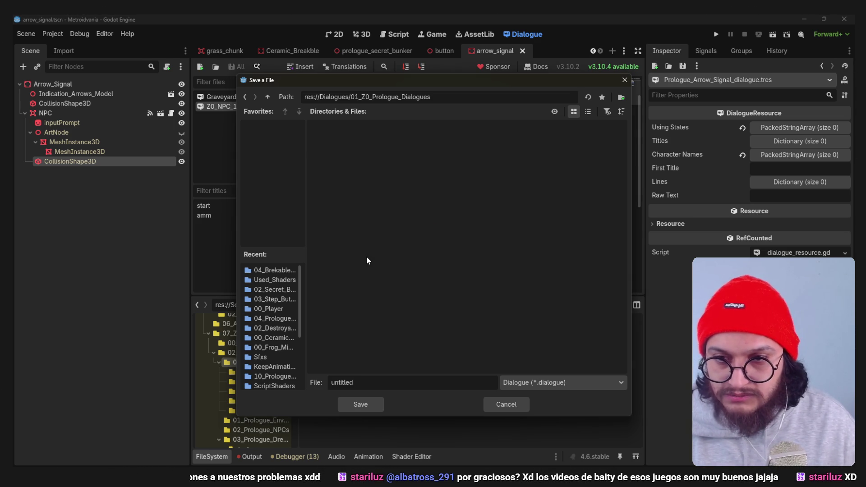
# - Name the dialogue file Arrows_Signals and save it in the new folder
pyautogui.doubleClick(342, 382)
pyautogui.write('arrow_si')
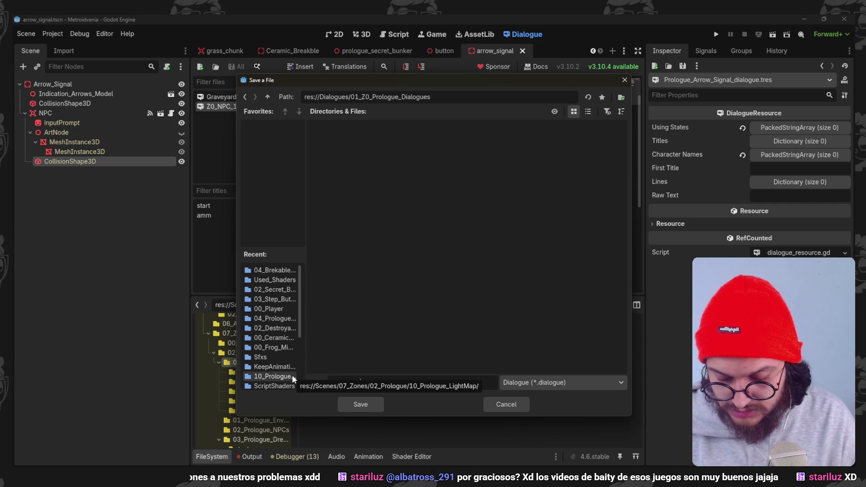
pyautogui.write('gnals')
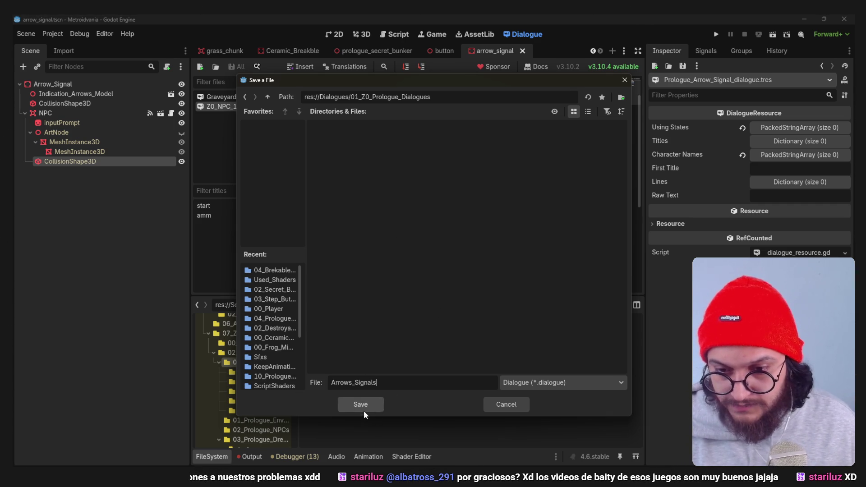
pyautogui.click(360, 404)
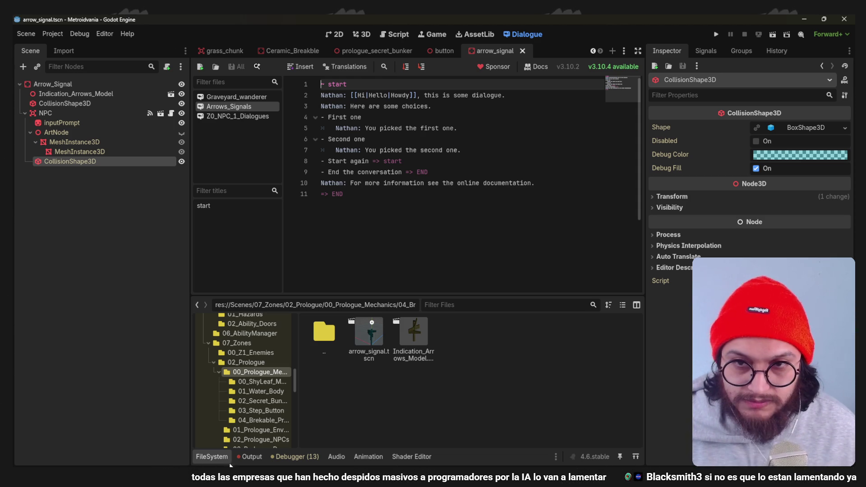
pyautogui.click(358, 85)
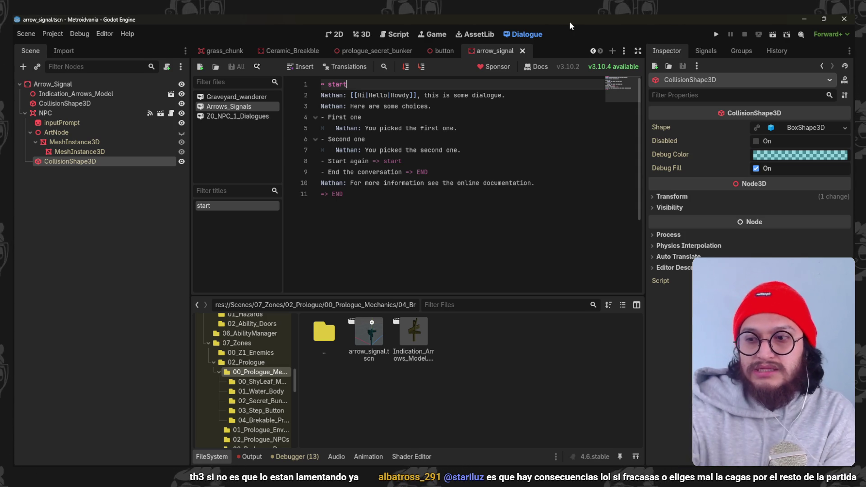
pyautogui.click(350, 131)
pyautogui.click(373, 83)
pyautogui.click(365, 94)
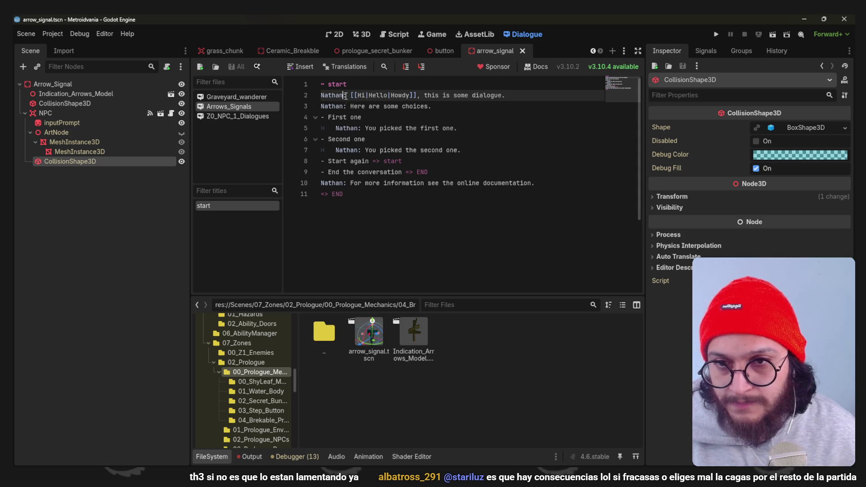
pyautogui.click(354, 118)
pyautogui.click(395, 150)
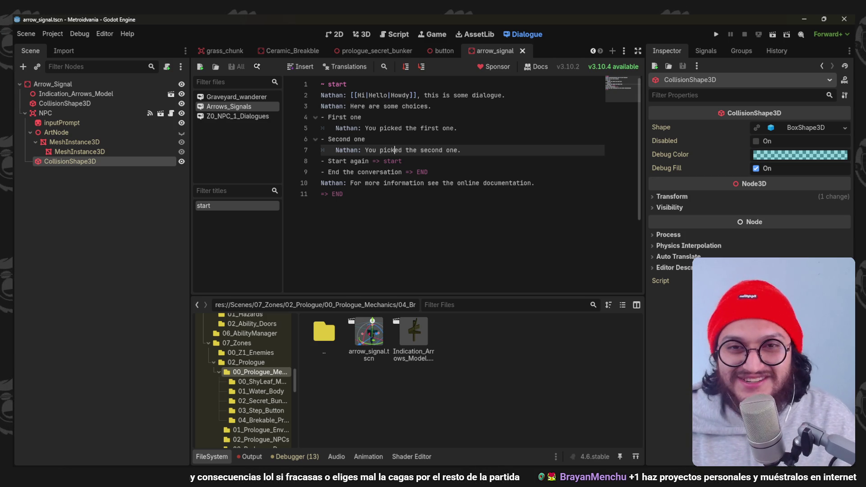
pyautogui.click(368, 106)
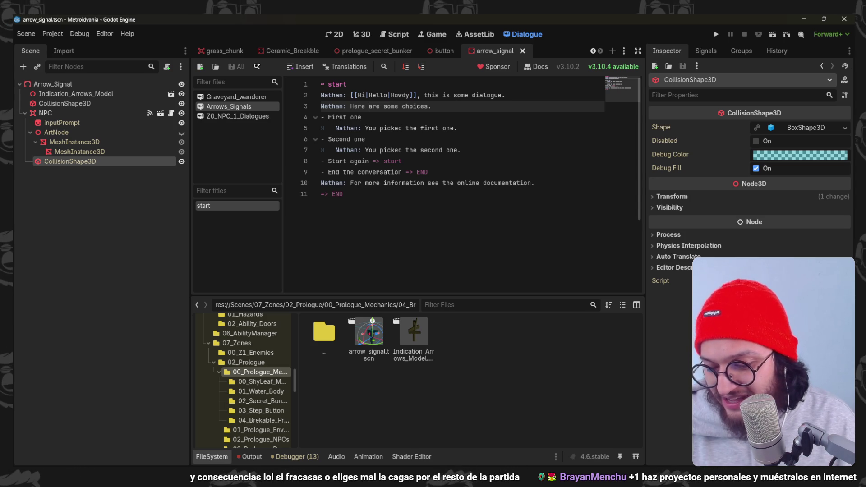
pyautogui.click(403, 161)
pyautogui.hotkey('ctrl', 's')
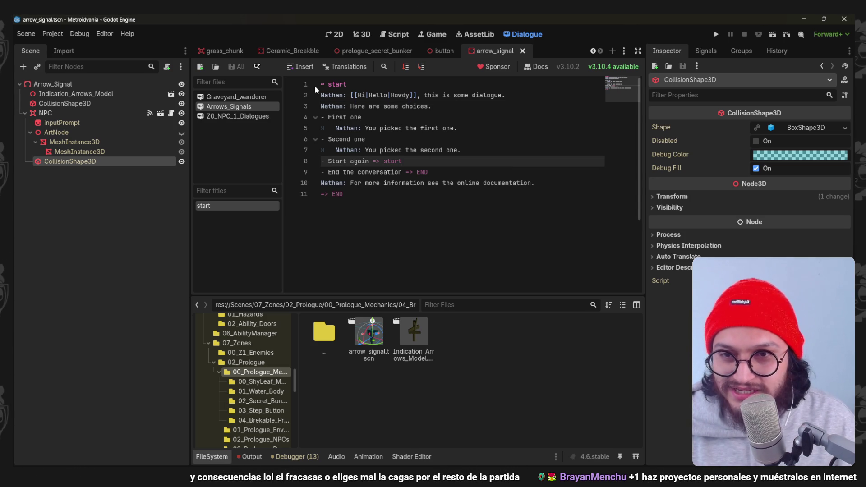
pyautogui.click(365, 128)
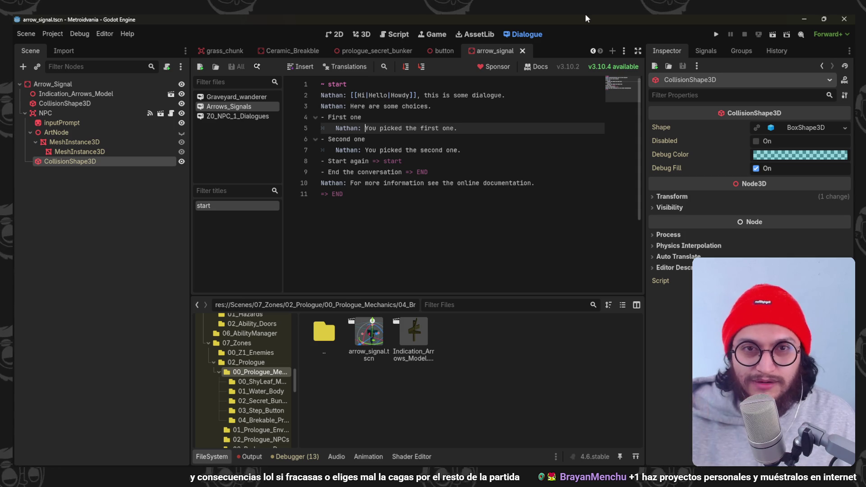
pyautogui.click(379, 128)
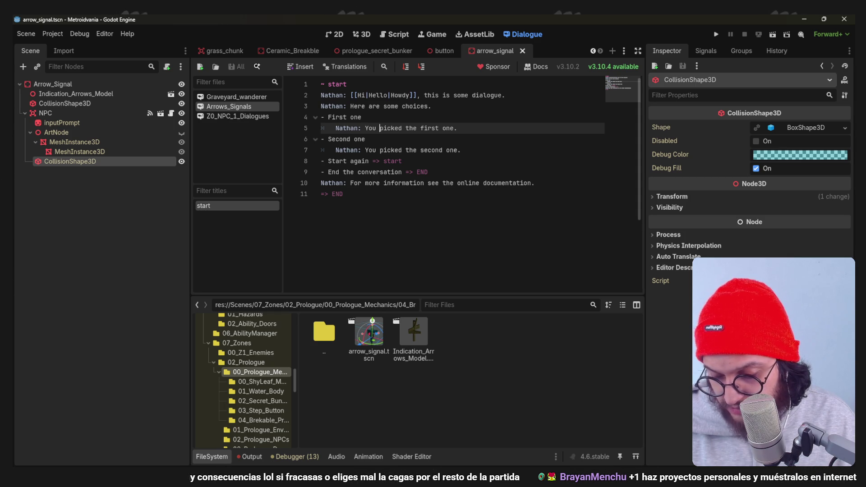
# - Rename speaker Nathan to Signal and delete the sample dialogue lines 2 to 10
pyautogui.click(422, 189)
pyautogui.moveTo(343, 95); pyautogui.dragTo(317, 99)
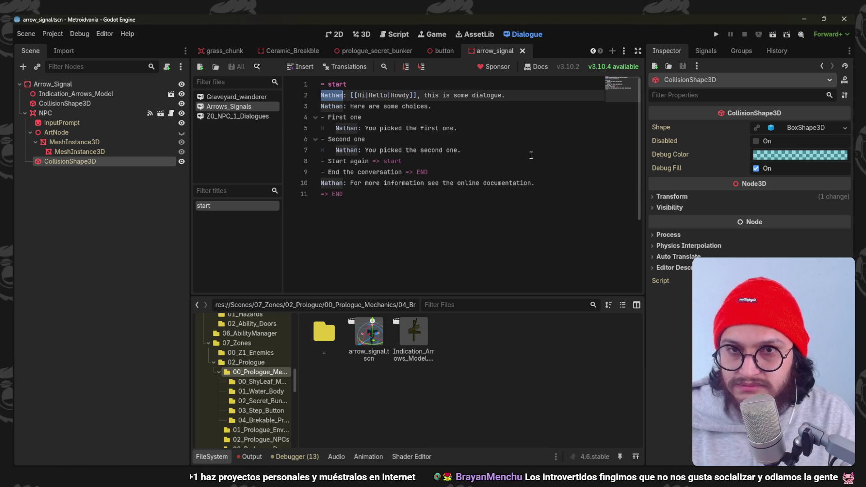
pyautogui.write('Signal')
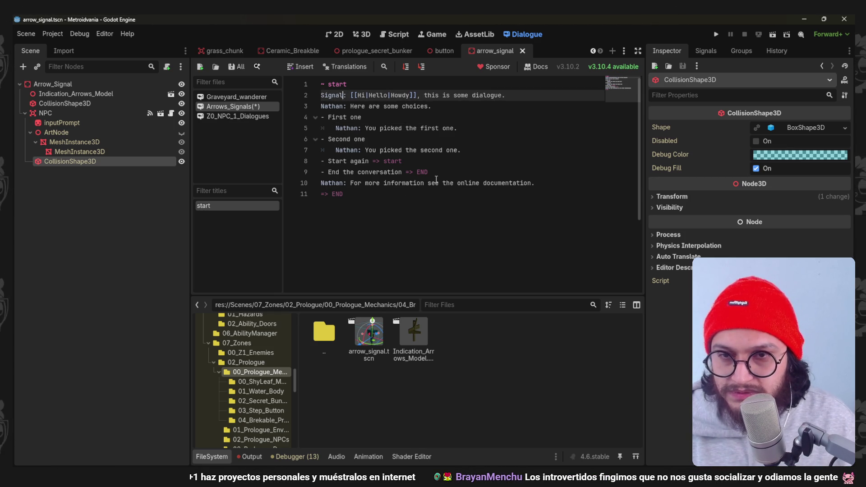
pyautogui.moveTo(436, 194); pyautogui.dragTo(321, 117)
pyautogui.click(375, 161)
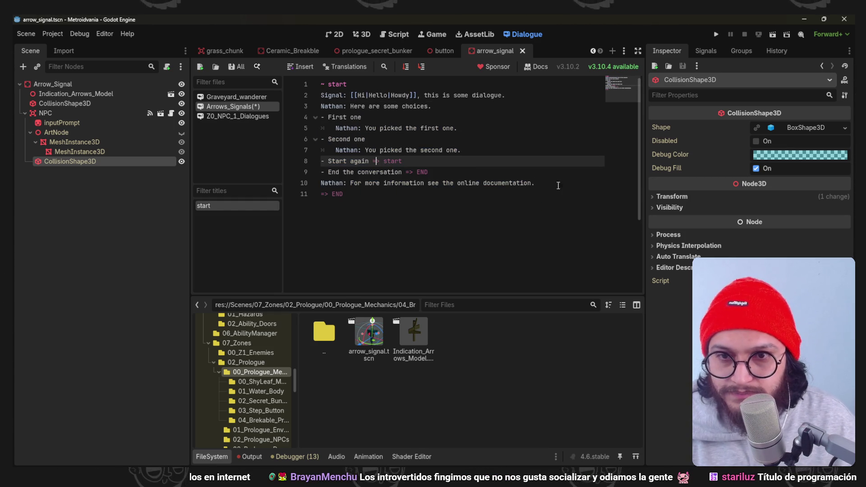
pyautogui.moveTo(562, 187); pyautogui.dragTo(351, 95)
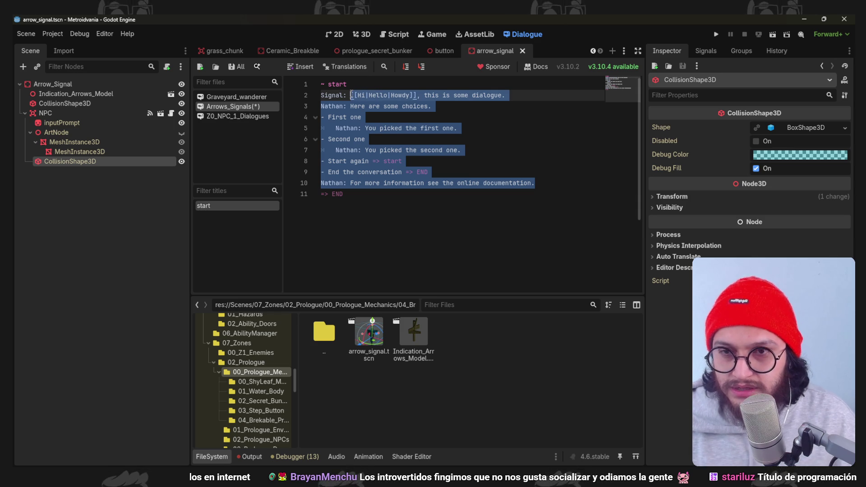
pyautogui.press('Delete')
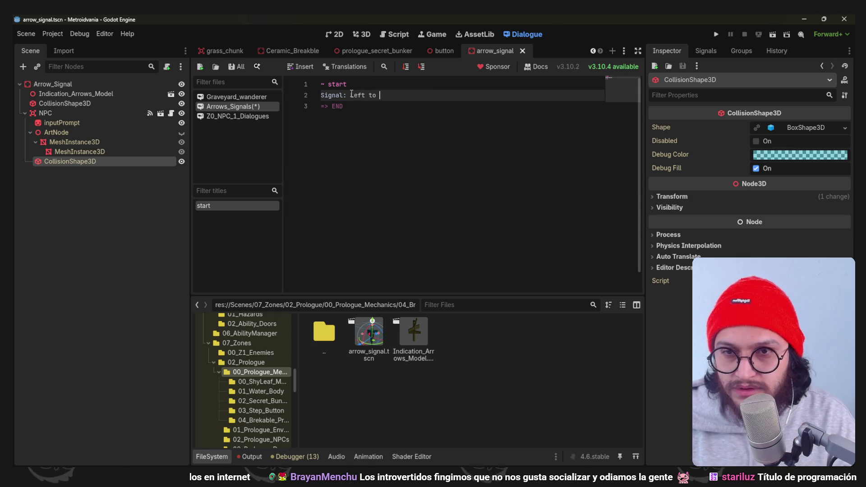
# - Write the three Signal lines pointing to Cementery, fast travel and temple
pyautogui.write('Cementery')
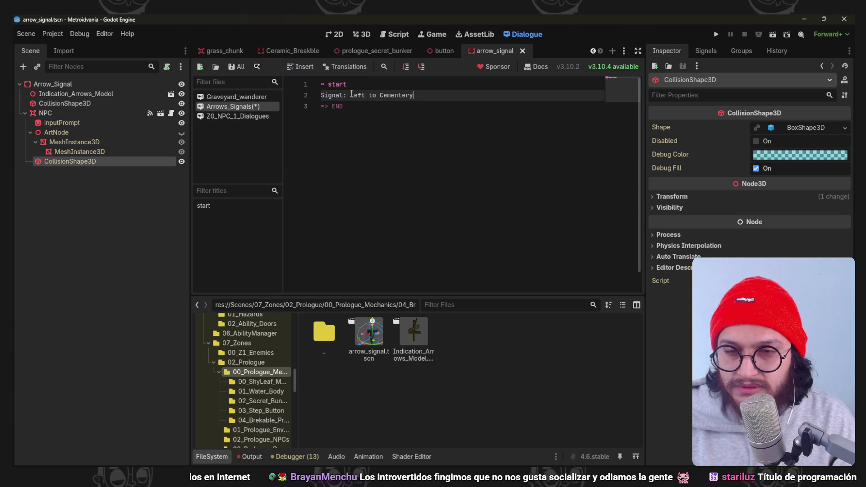
pyautogui.press('Return')
pyautogui.write('Signal: Right to ')
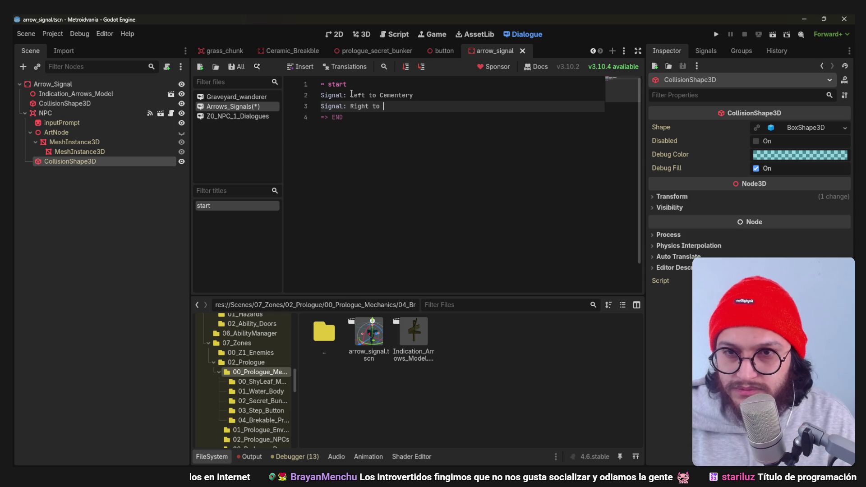
pyautogui.write('fast travel')
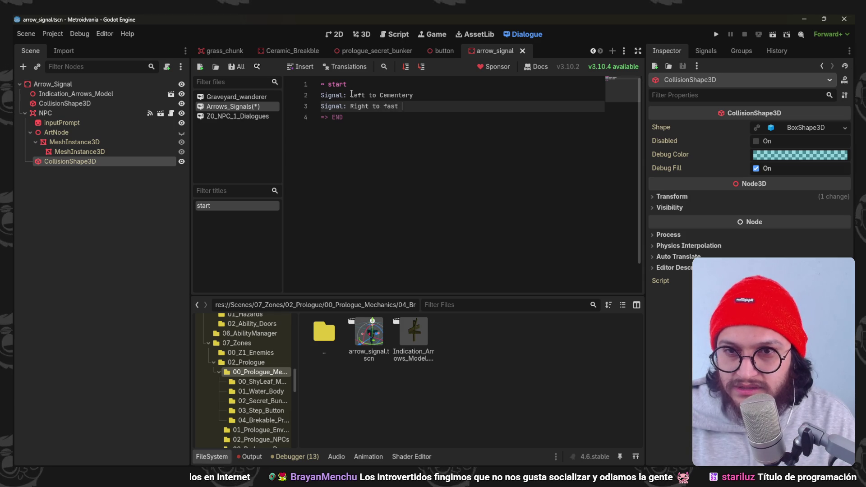
pyautogui.press('Return')
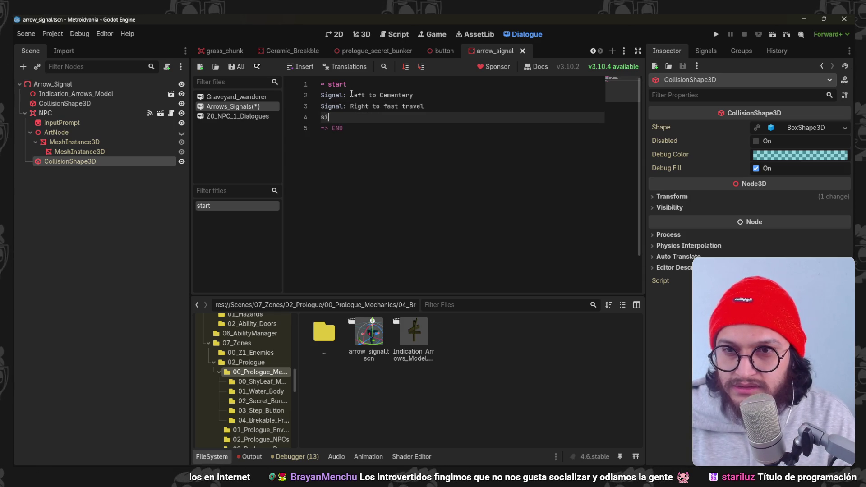
pyautogui.write('Signal: North')
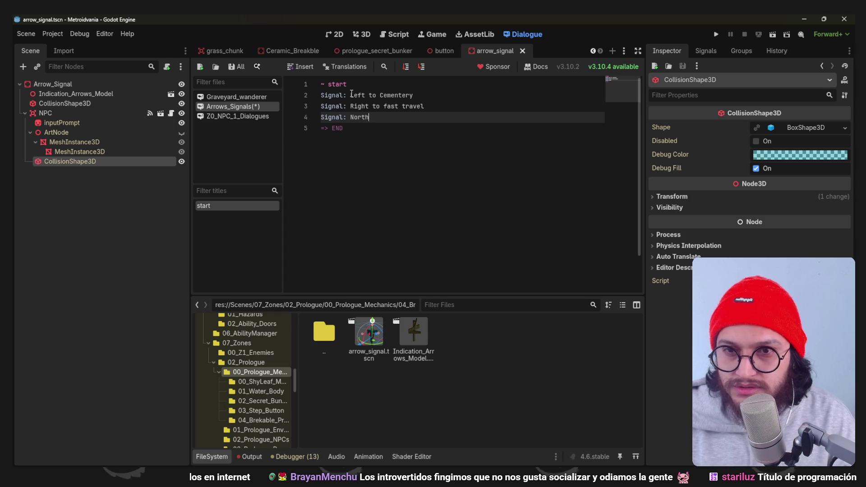
pyautogui.write(' to temple')
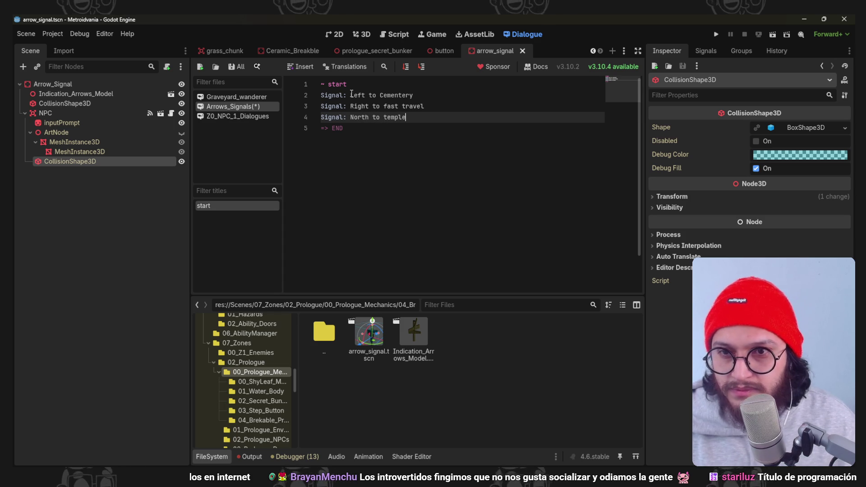
# - Change the directions Right to East and Left to West, and tidy the Cementery line
pyautogui.doubleClick(360, 103)
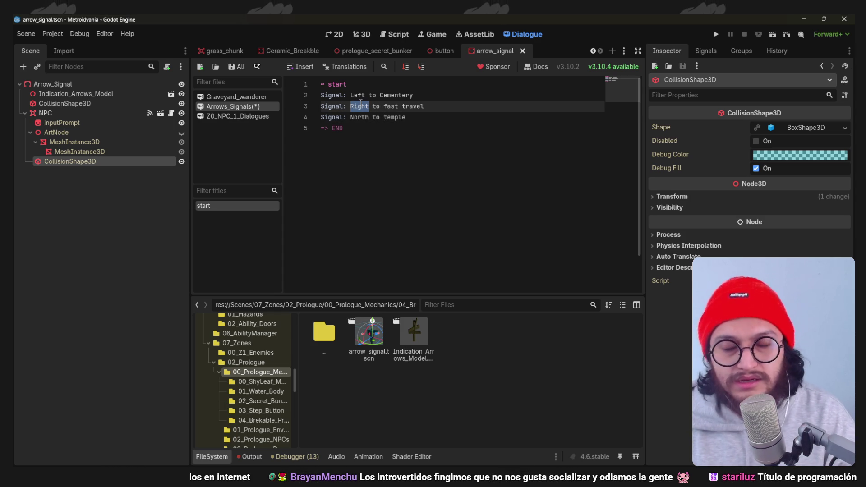
pyautogui.write('East')
pyautogui.click(365, 96)
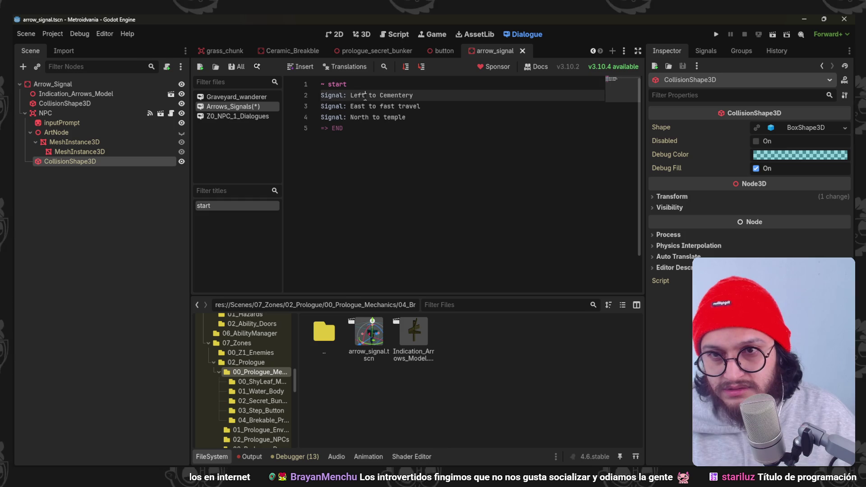
pyautogui.doubleClick(364, 95)
pyautogui.write('West')
pyautogui.press('BackSpace')
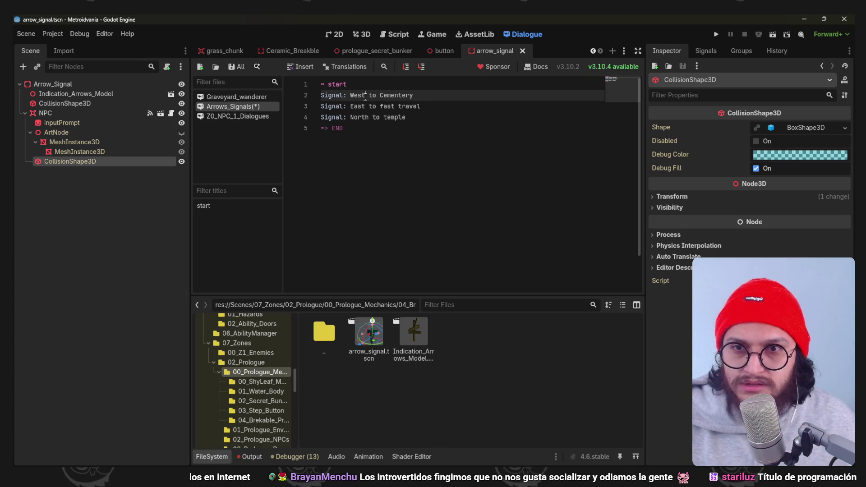
pyautogui.click(446, 106)
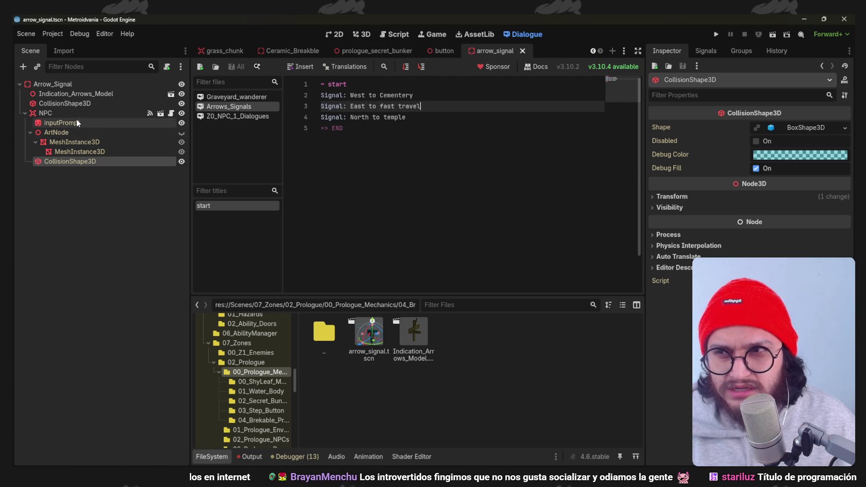
# - Load Arrows_Signals from Z0_NPC_1_Dialogues into the NPC node's My Dialogue slot
pyautogui.click(61, 114)
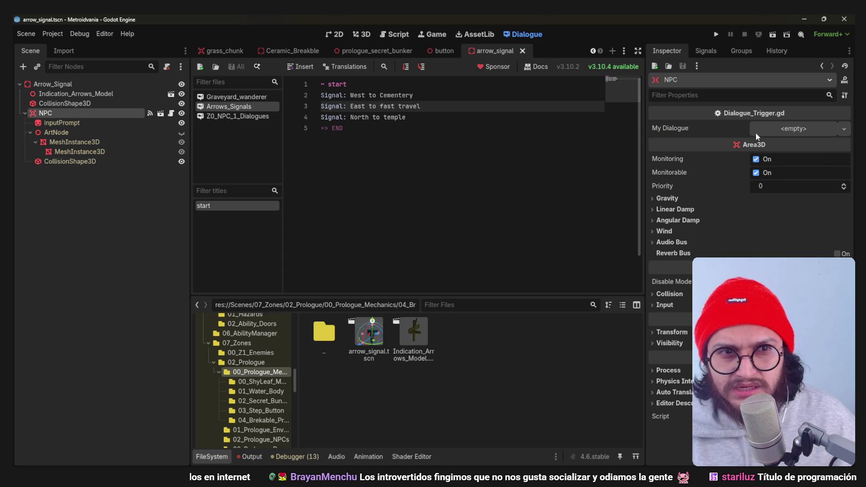
pyautogui.click(844, 128)
pyautogui.click(807, 157)
pyautogui.click(386, 163)
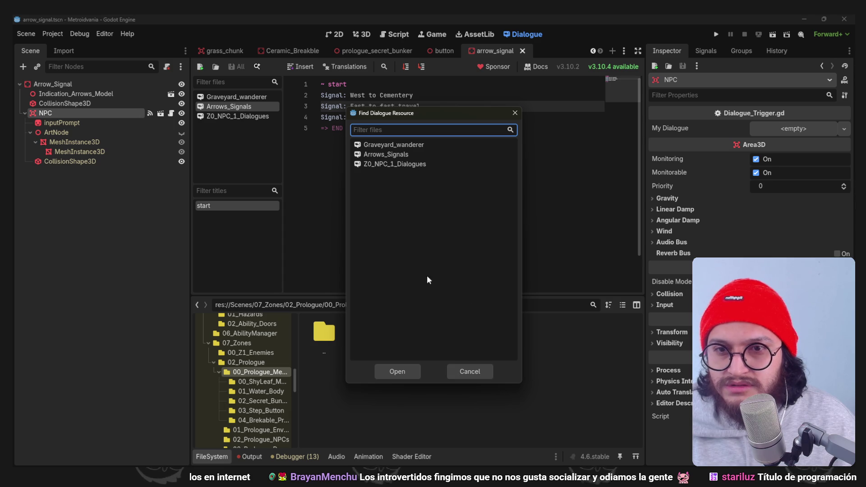
pyautogui.click(402, 155)
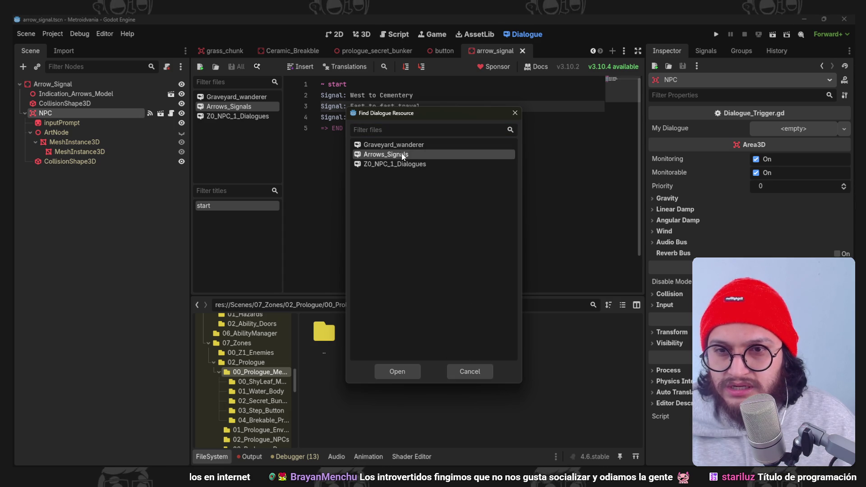
pyautogui.click(398, 371)
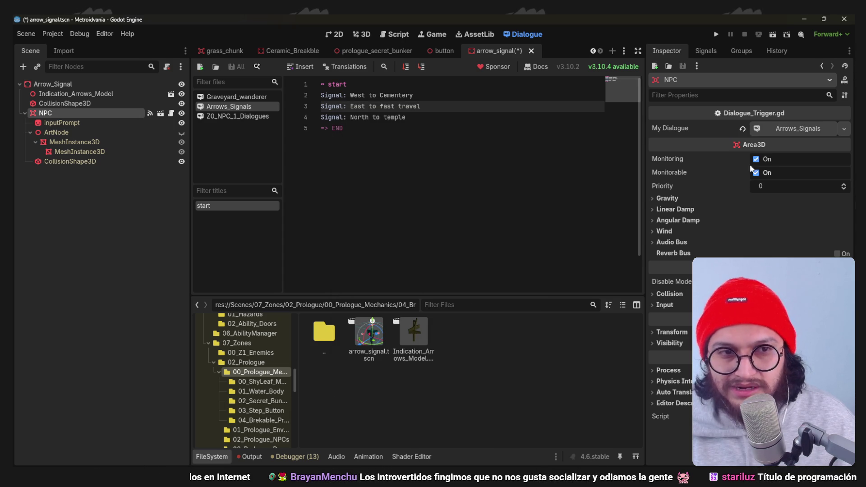
pyautogui.scroll(10, 263, 362)
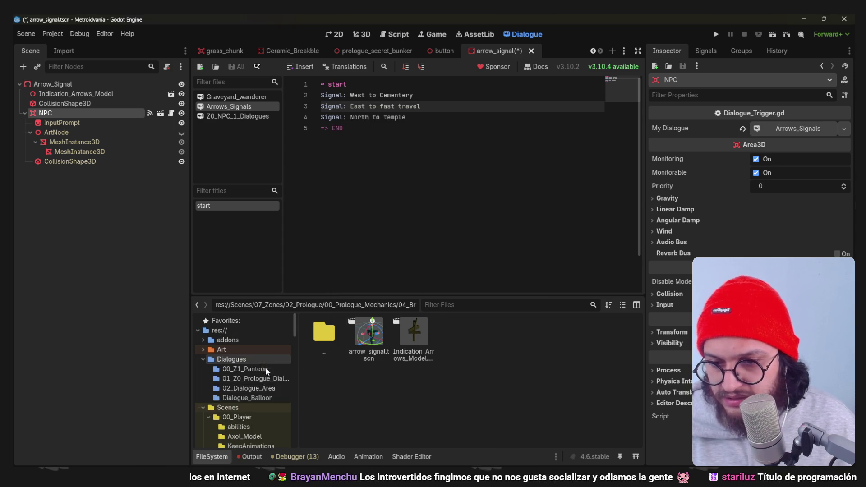
# - Rename Arrows_Signals.dialogue in 01_Z0_Prologue_Dialogues to Z0_ED_Arrows
pyautogui.click(264, 378)
pyautogui.rightClick(368, 339)
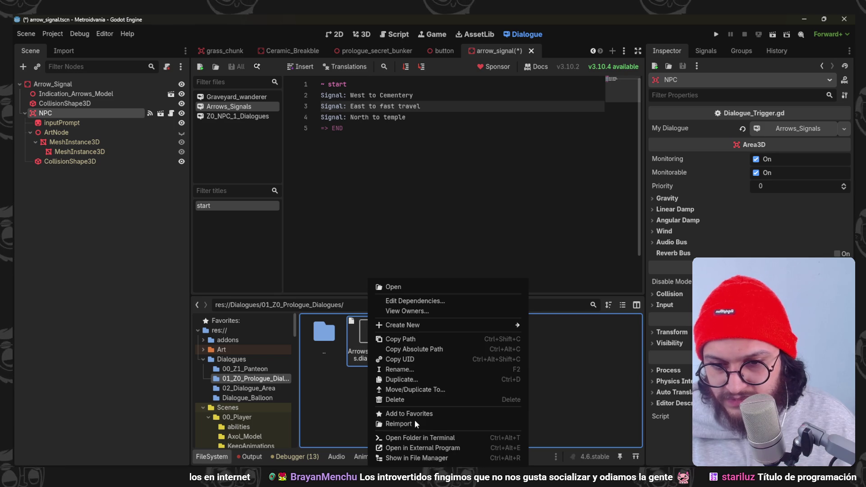
pyautogui.click(405, 371)
pyautogui.write('Z0')
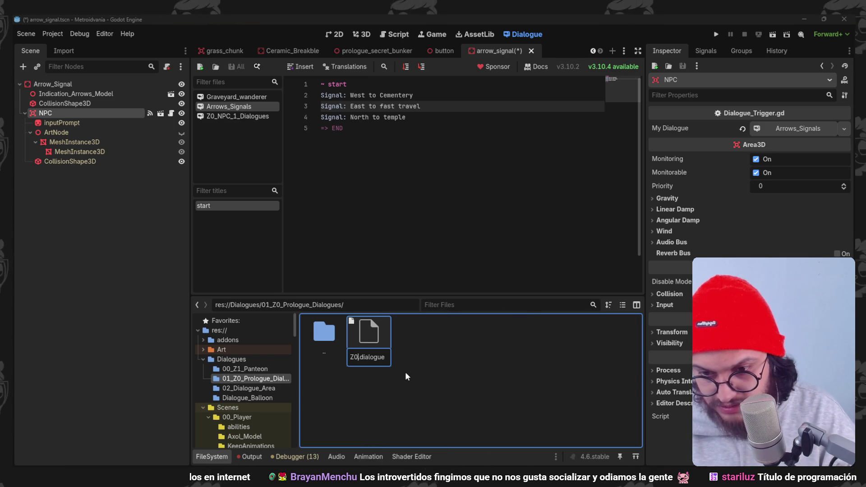
pyautogui.write('_')
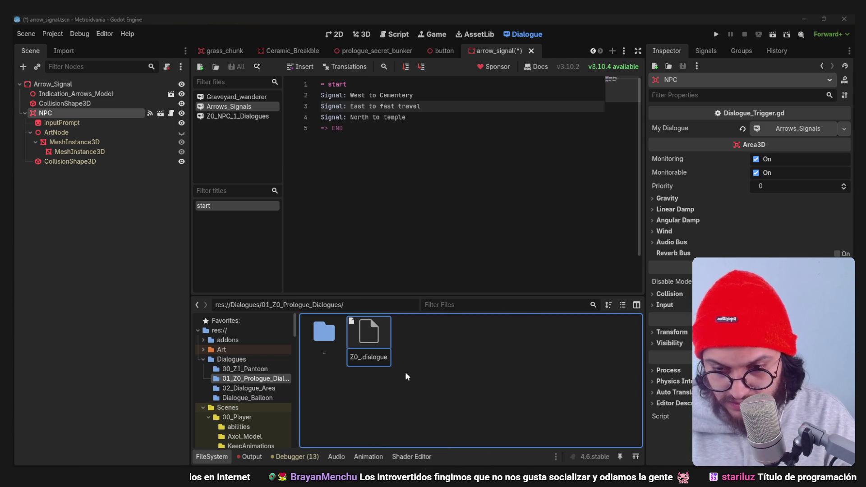
pyautogui.write('S')
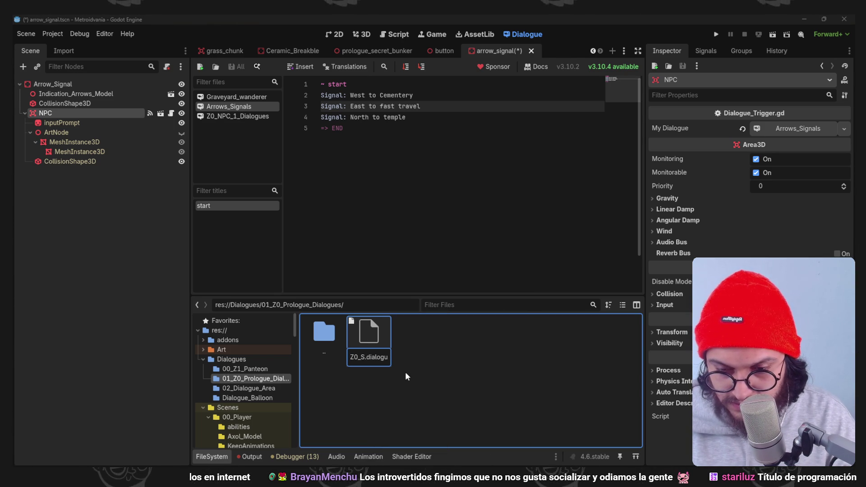
pyautogui.press('BackSpace')
pyautogui.write('E')
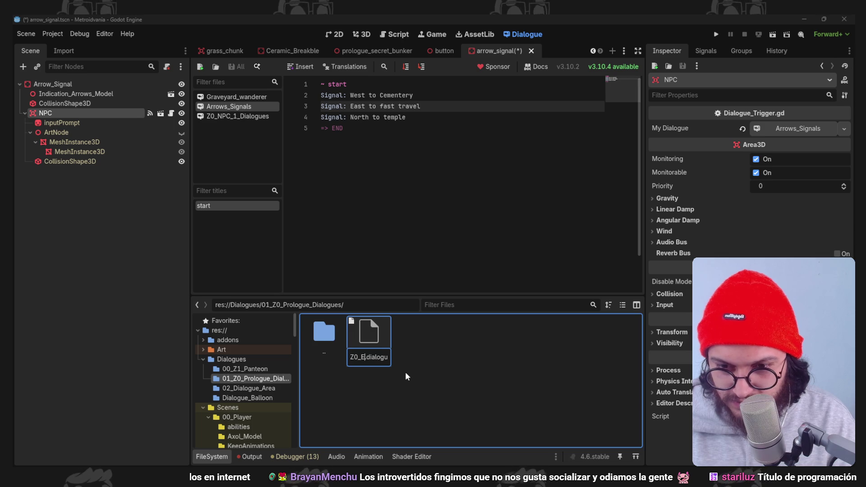
pyautogui.write('D_Arr')
pyautogui.write('ows')
pyautogui.press('Return')
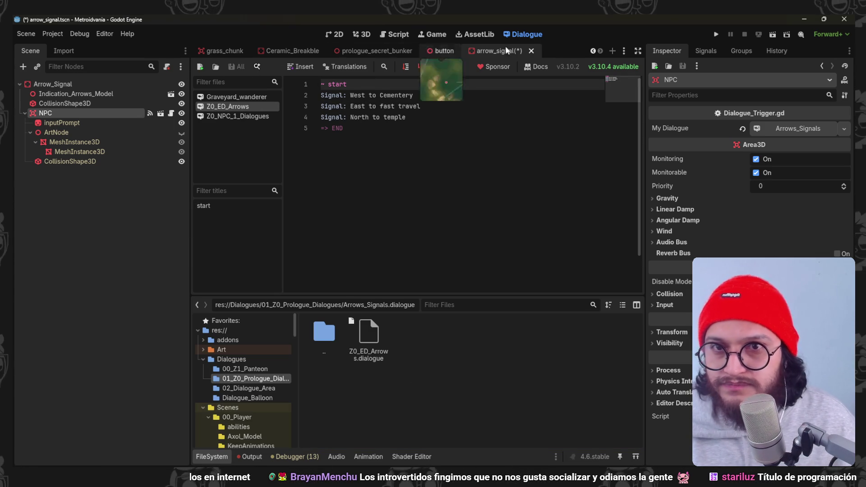
pyautogui.click(395, 34)
# - Create a new text file named Nomenclaturas.txt from the script editor's File menu
pyautogui.click(200, 65)
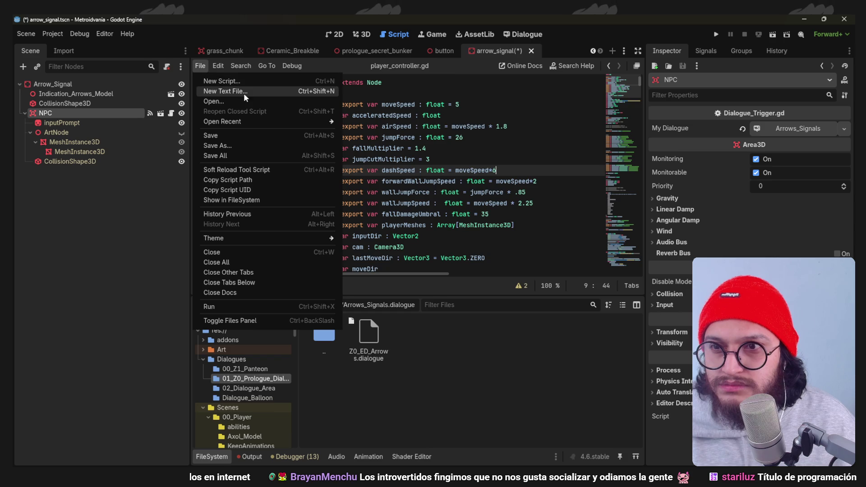
pyautogui.click(243, 92)
pyautogui.write('Nomenclaturas')
pyautogui.click(339, 385)
pyautogui.click(443, 262)
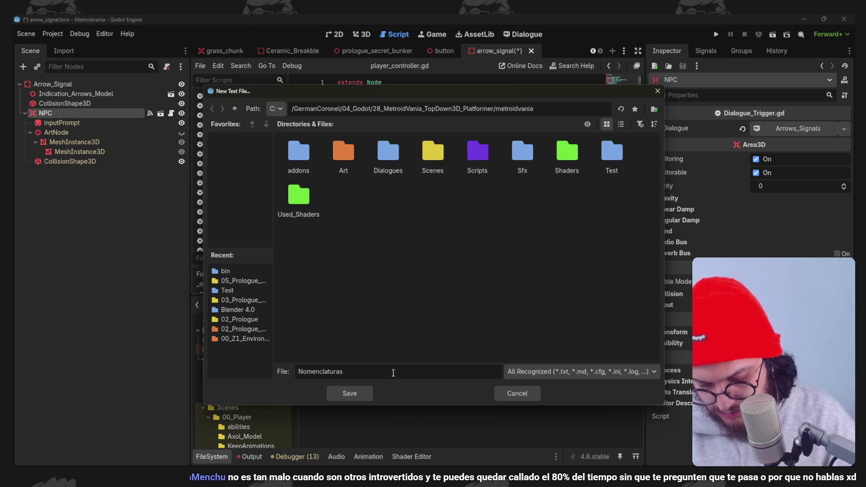
pyautogui.press('Return')
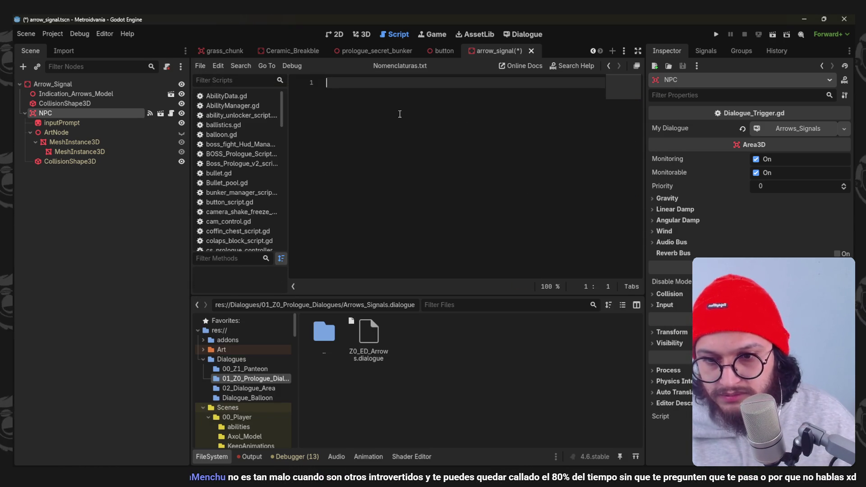
# - Add the naming-rules title and a Diálogos: section heading
pyautogui.write('Nomenclatura')
pyautogui.write('Reglas de nomencla')
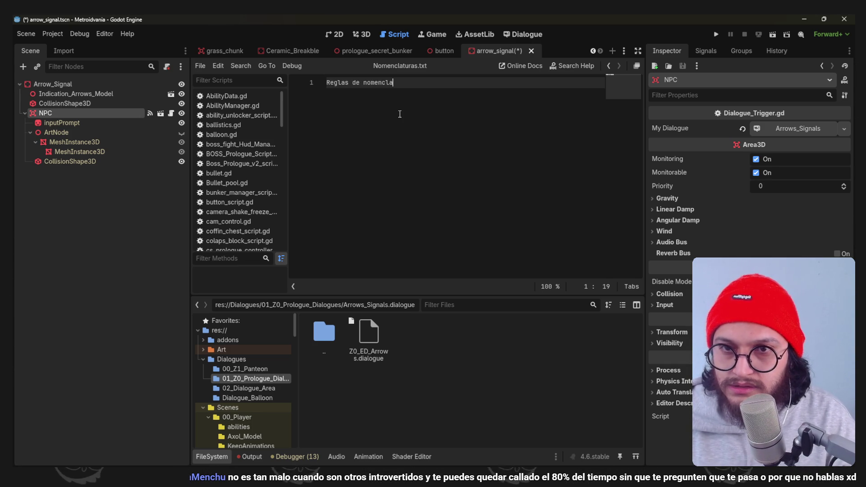
pyautogui.write('tura')
pyautogui.press('Return')
pyautogui.press('Return')
pyautogui.write('Z')
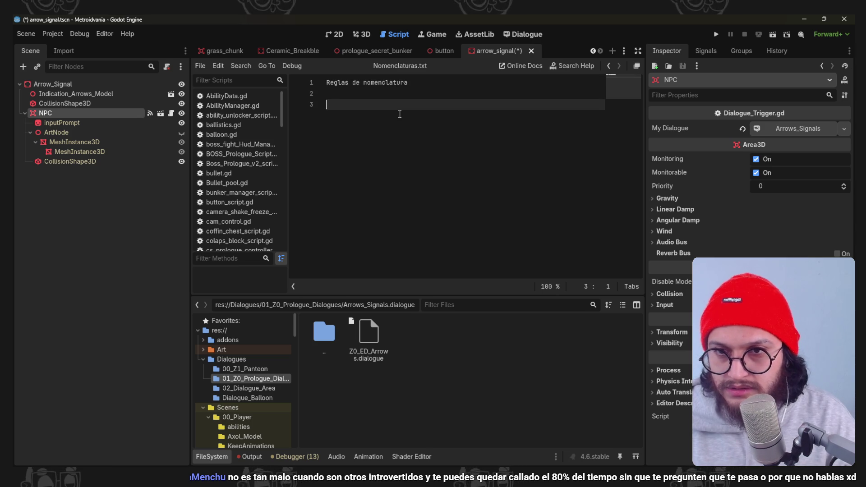
pyautogui.press('BackSpace')
pyautogui.press('BackSpace')
pyautogui.press('Return')
pyautogui.write('Diágl')
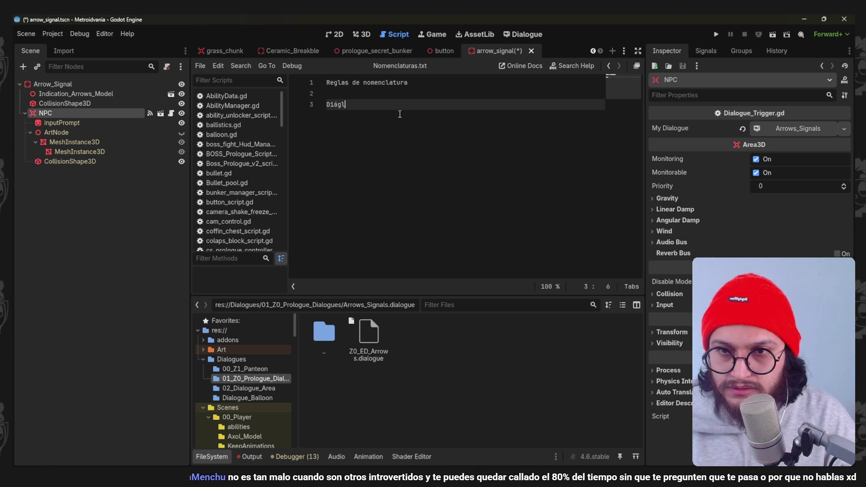
pyautogui.write(':')
pyautogui.press('Return')
# - Add the Z0_ED_Arrows example explained as 'Zona 0 - Environment Dialogue - Item that holds dialogue', then save
pyautogui.write('Ejemplo: Z')
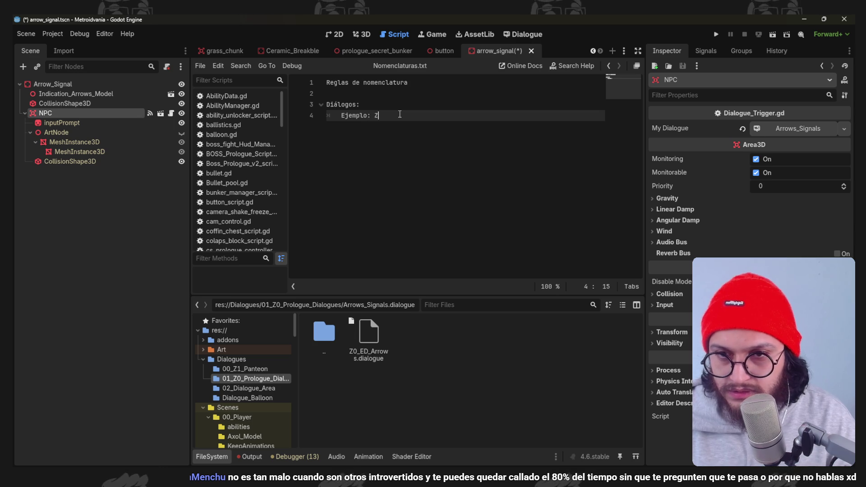
pyautogui.press('BackSpace')
pyautogui.press('Return')
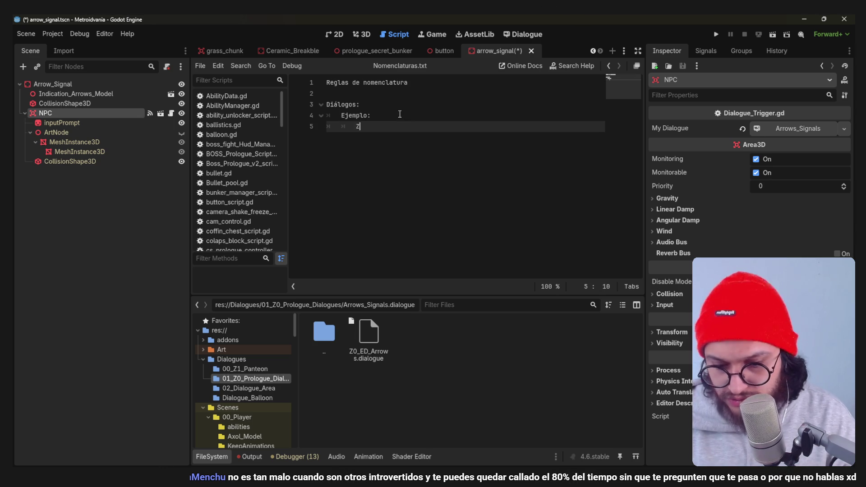
pyautogui.write('Z0_ED')
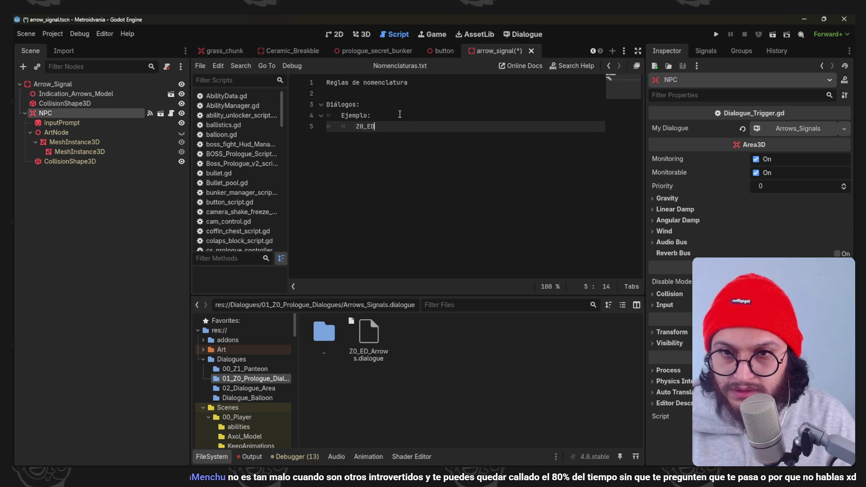
pyautogui.write('_')
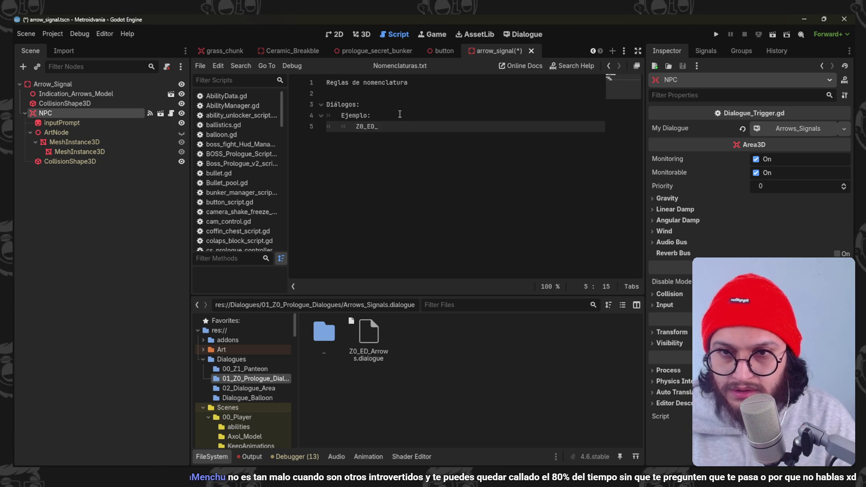
pyautogui.write('Arrows')
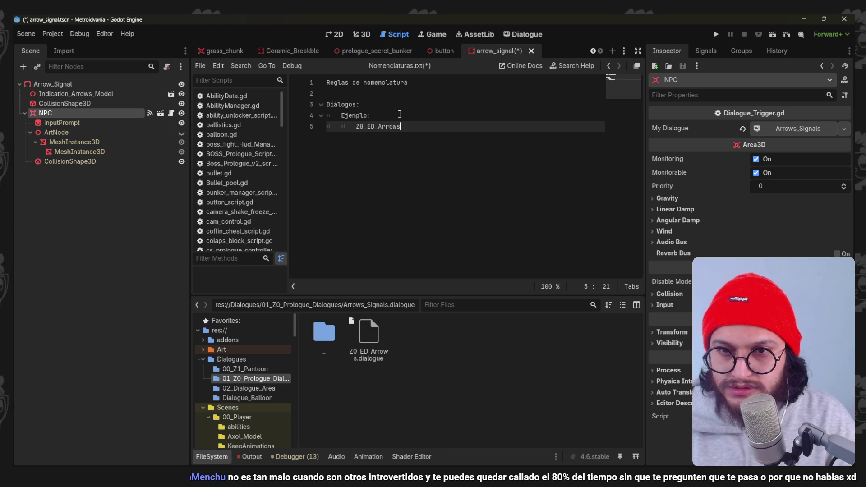
pyautogui.press('Return')
pyautogui.write('Zona')
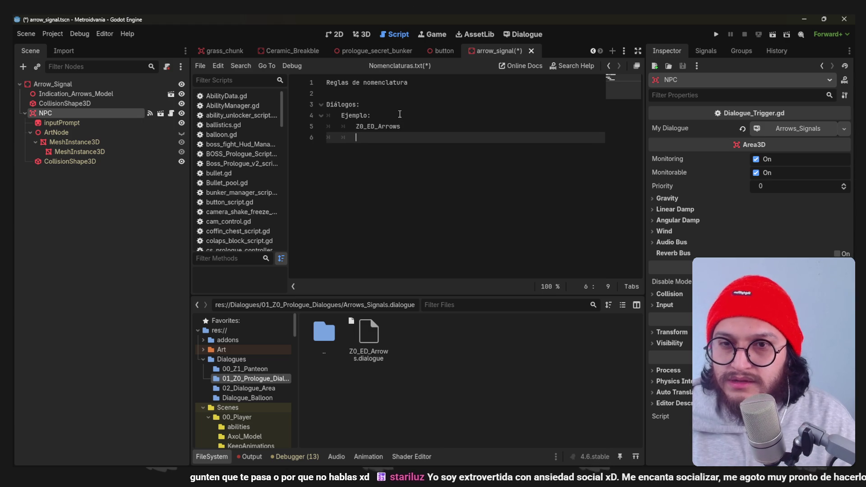
pyautogui.write(' 0 - Envier')
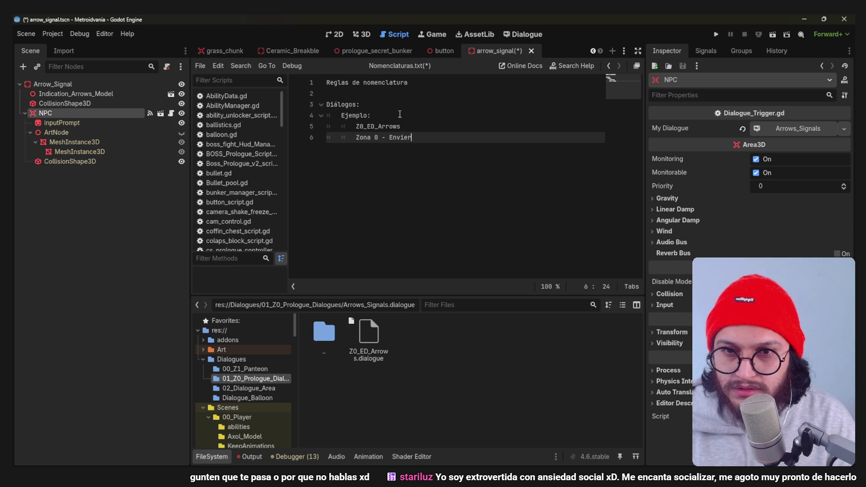
pyautogui.press('BackSpace')
pyautogui.press('BackSpace')
pyautogui.write('ronment Dialogue - Item')
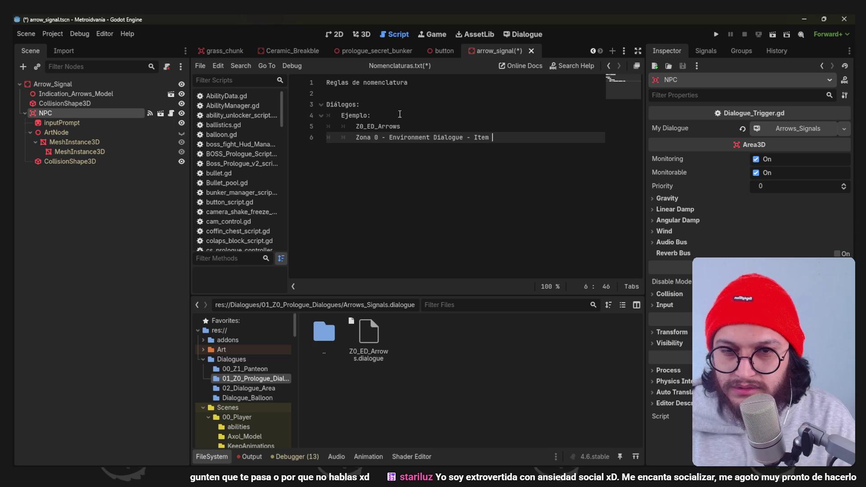
pyautogui.write('olds dialogue')
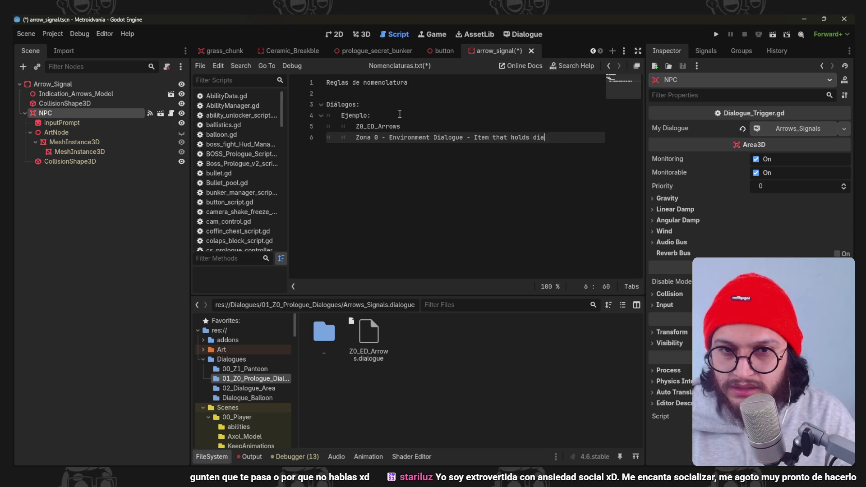
pyautogui.hotkey('ctrl', 's')
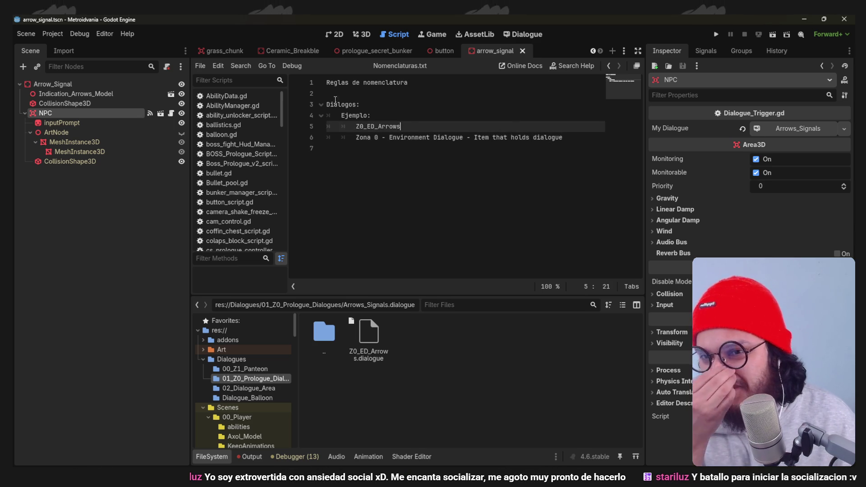
pyautogui.click(399, 114)
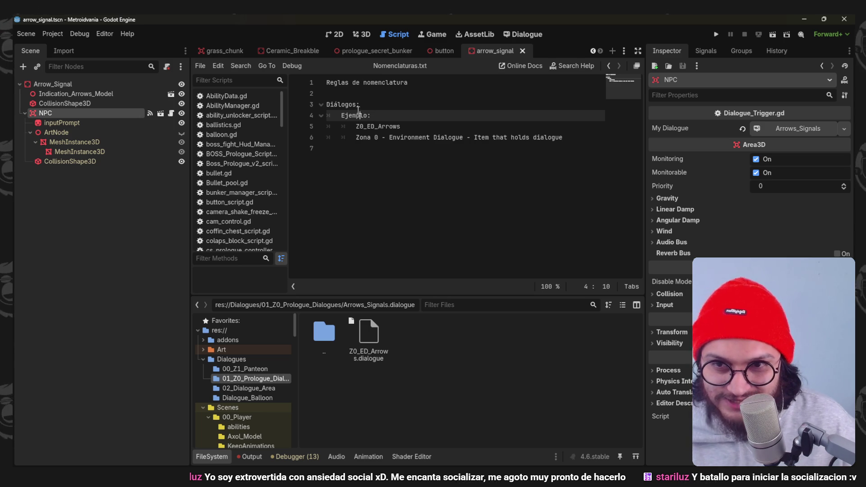
pyautogui.moveTo(391, 117); pyautogui.dragTo(341, 104)
pyautogui.click(390, 117)
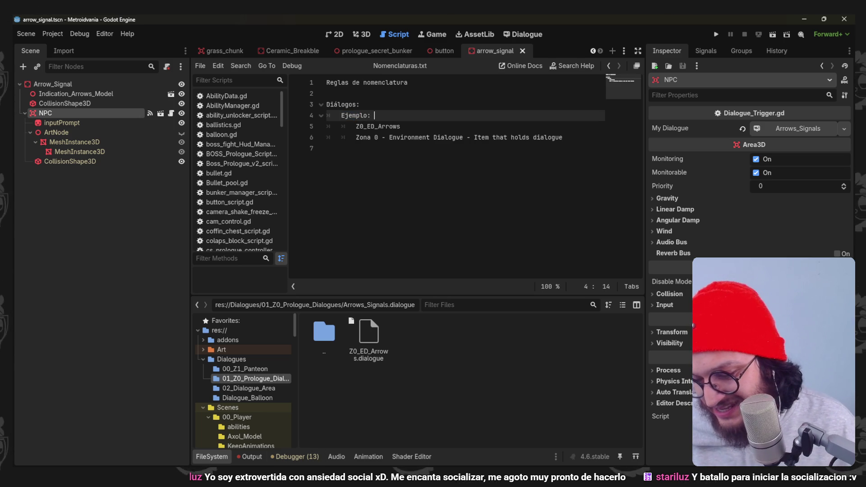
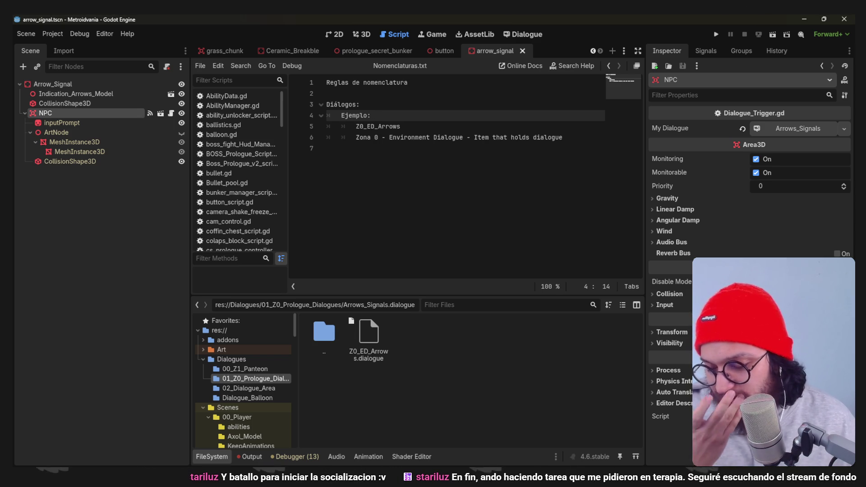
# - Review the Z0_ED_Arrows example lines and move to the empty line below them
pyautogui.click(452, 137)
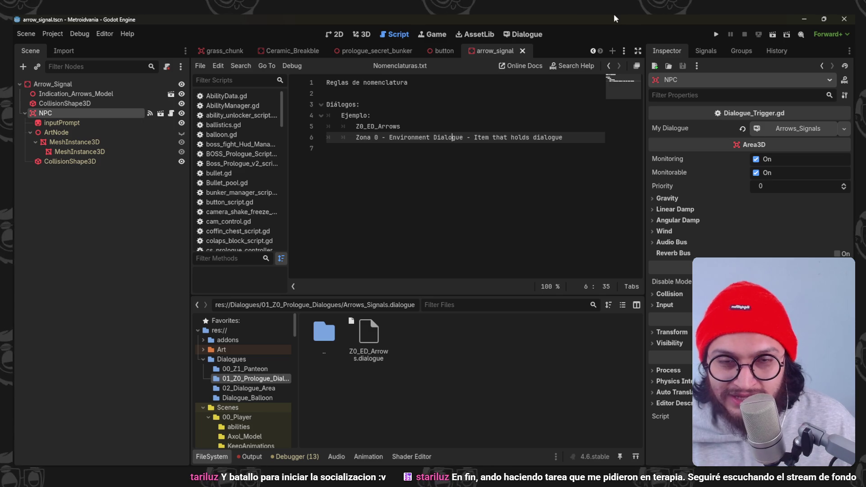
pyautogui.moveTo(566, 137)
pyautogui.mouseDown()
pyautogui.moveTo(333, 106)
pyautogui.moveTo(314, 90)
pyautogui.moveTo(323, 100)
pyautogui.mouseUp()
pyautogui.click(434, 147)
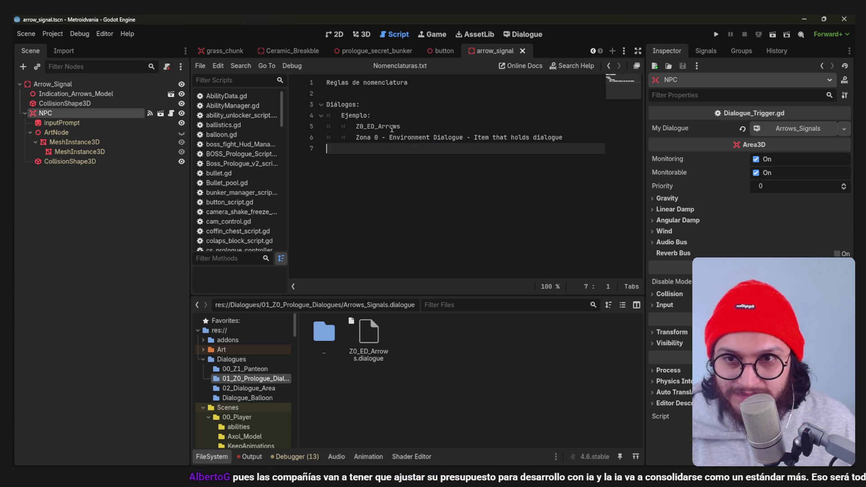
pyautogui.click(374, 116)
pyautogui.click(386, 137)
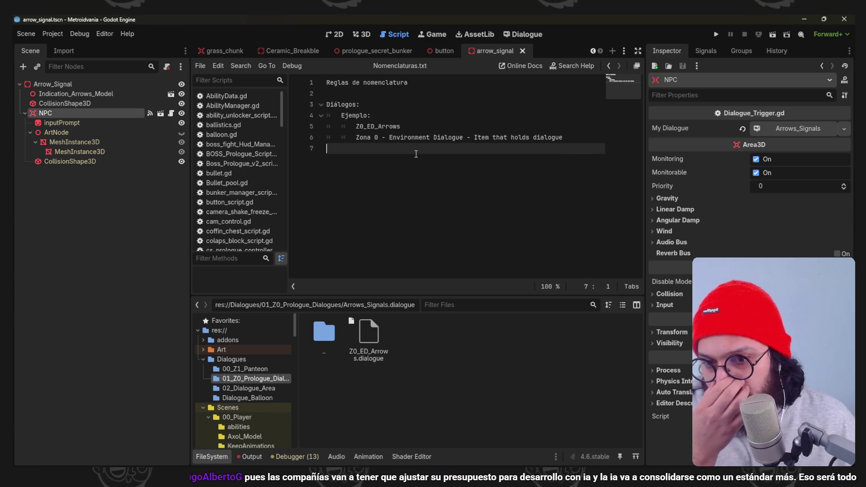
pyautogui.click(429, 137)
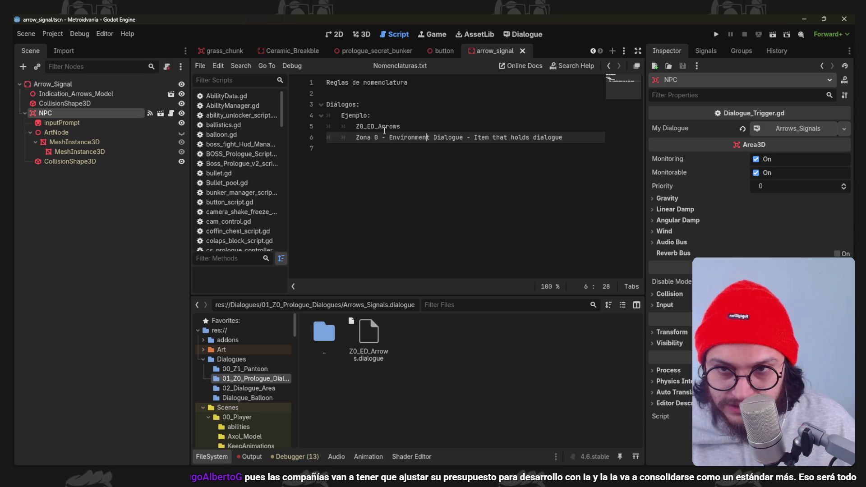
pyautogui.click(378, 158)
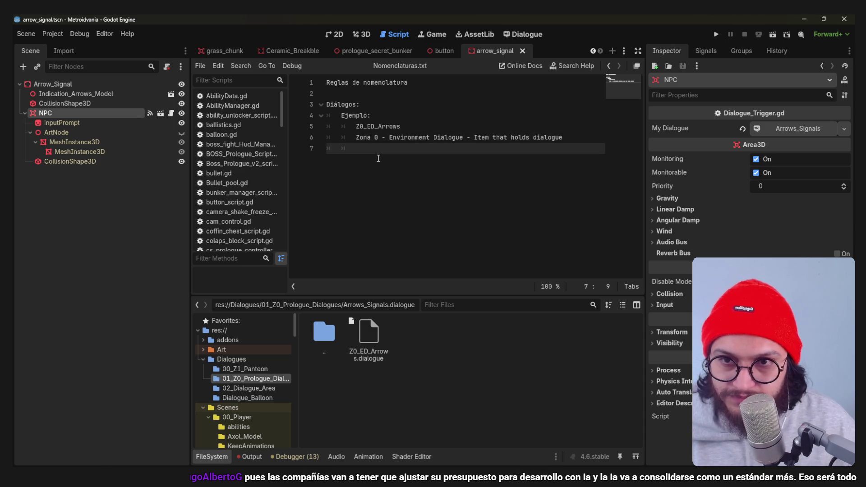
# - Add an indented example line Z0_CH_DeathMan with a 'Zona' description line beneath
pyautogui.press('Return')
pyautogui.press('Tab')
pyautogui.write('Z0-C')
pyautogui.press('BackSpace')
pyautogui.press('BackSpace')
pyautogui.write('_CH_DeathM')
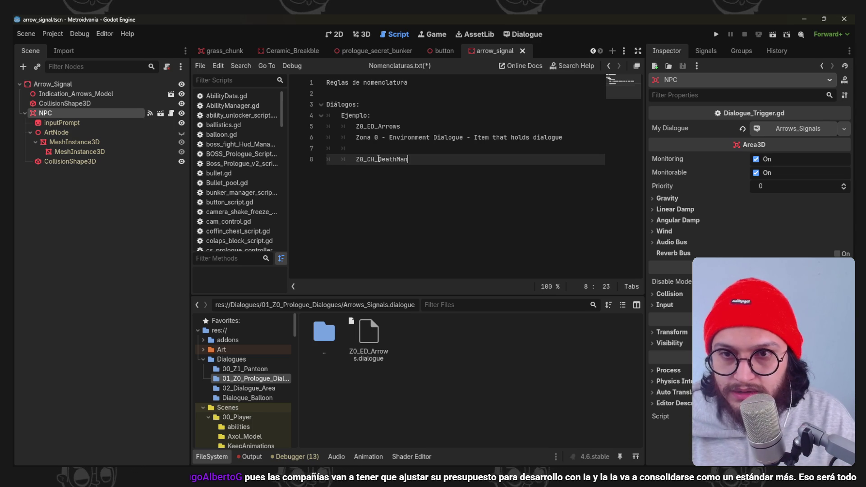
pyautogui.write('an')
pyautogui.press('Return')
pyautogui.write('Zona 0 -')
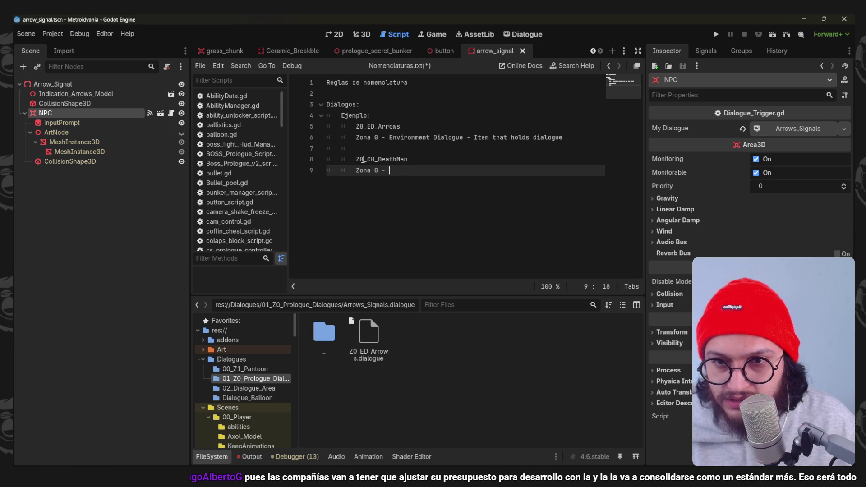
# - Change the zone to 3 on both new lines and complete the Character description
pyautogui.click(365, 159)
pyautogui.press('BackSpace')
pyautogui.write('3')
pyautogui.doubleClick(375, 170)
pyautogui.write('3')
pyautogui.click(438, 171)
pyautogui.write('Character -')
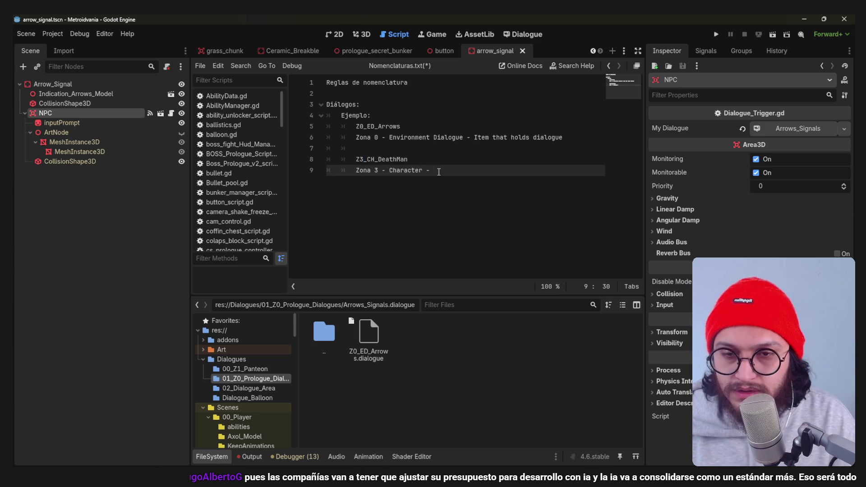
pyautogui.write('acter')
# - Save Nomenclaturas.txt with the Z3_CH_DeathMan example and collapse the FileSystem panel
pyautogui.moveTo(365, 116); pyautogui.dragTo(422, 181)
pyautogui.click(422, 181)
pyautogui.hotkey('ctrl', 's')
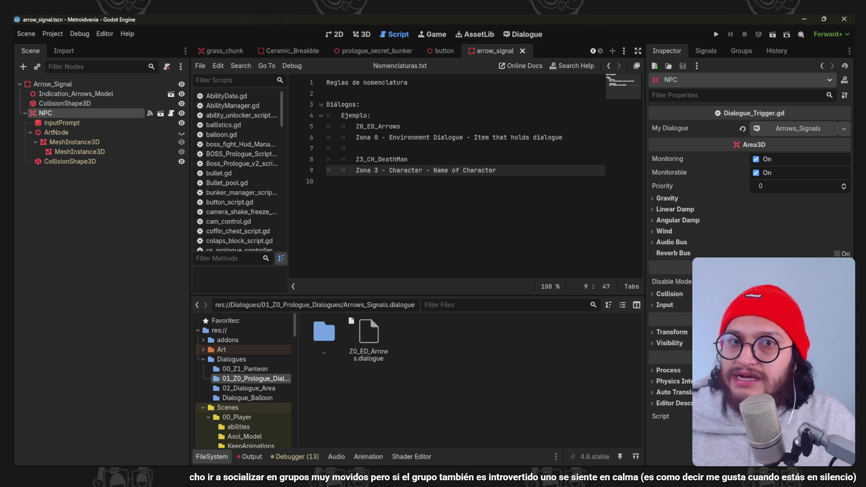
pyautogui.click(451, 181)
pyautogui.click(197, 457)
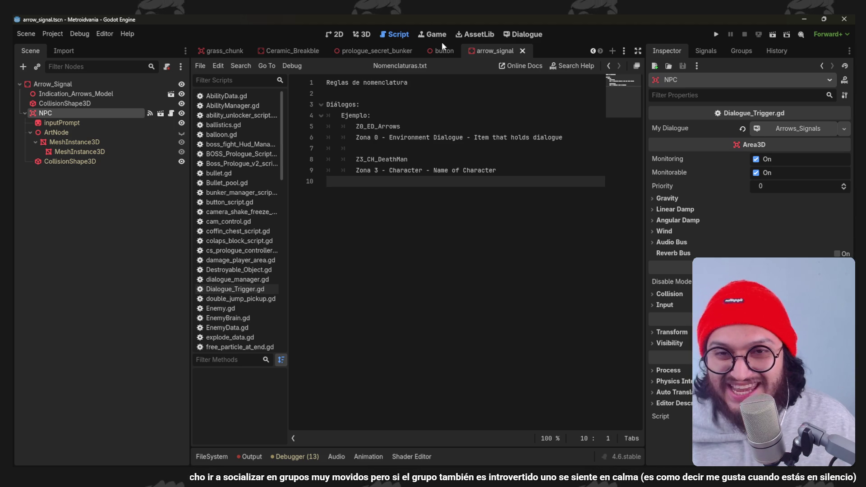
# - Minimize the YouTube Music window that popped up, then run the game
pyautogui.click(453, 140)
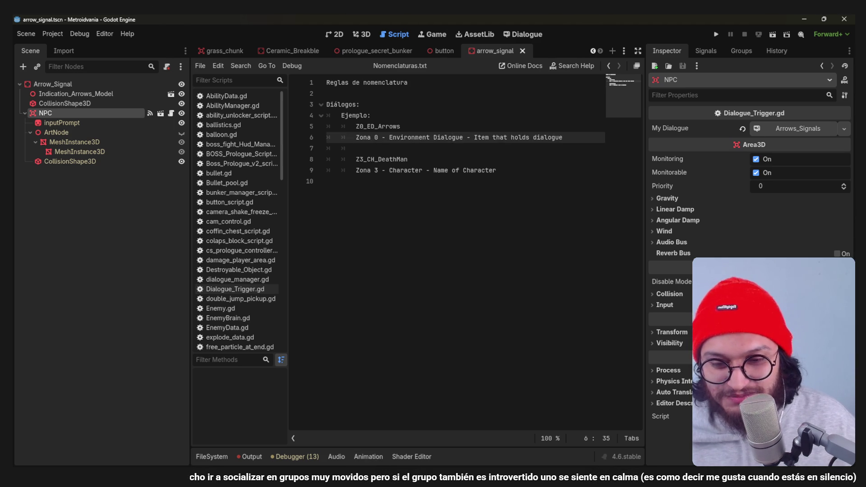
pyautogui.hotkey('alt', 'Tab')
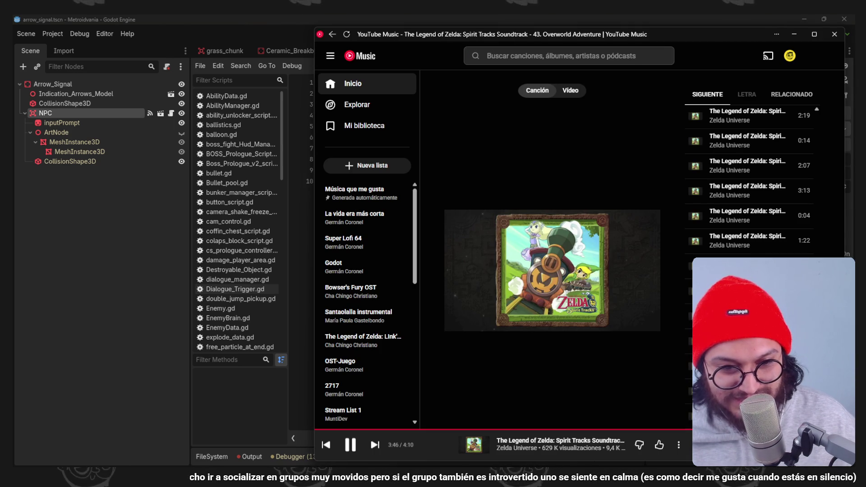
pyautogui.click(800, 33)
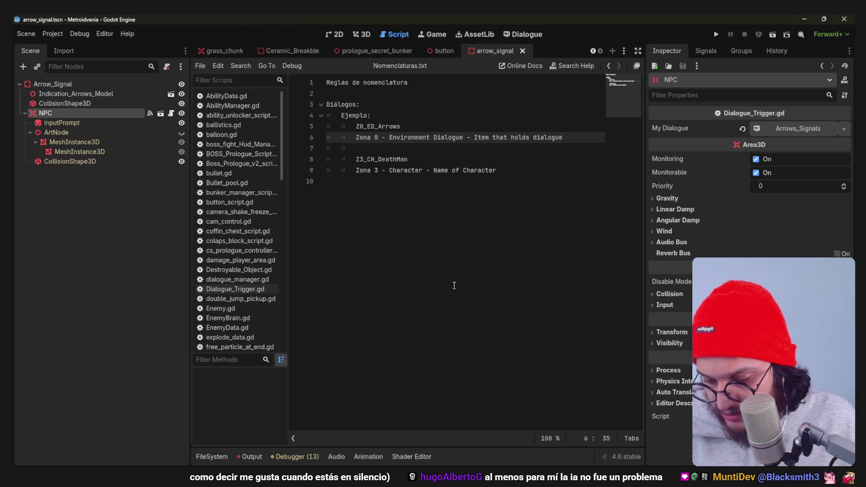
pyautogui.click(514, 248)
pyautogui.click(715, 34)
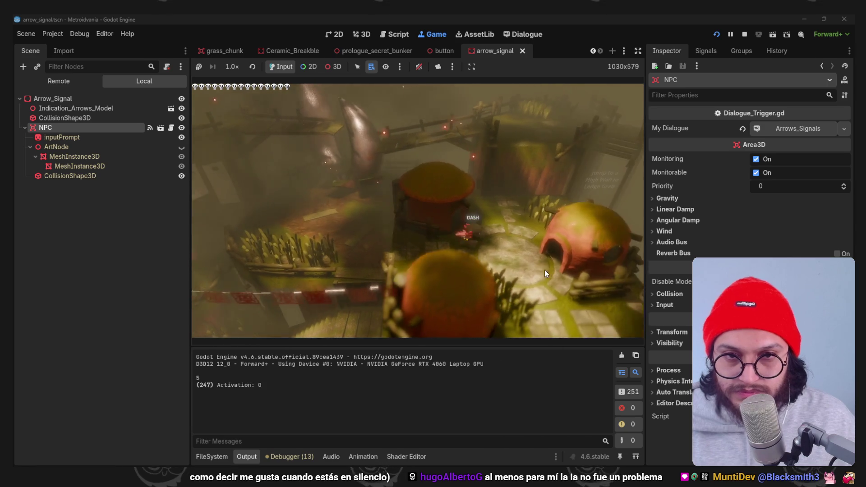
# - Stop the game and open Prologue_V10 in 3D with the 04_Brekable_Prop folder shown
pyautogui.click(744, 34)
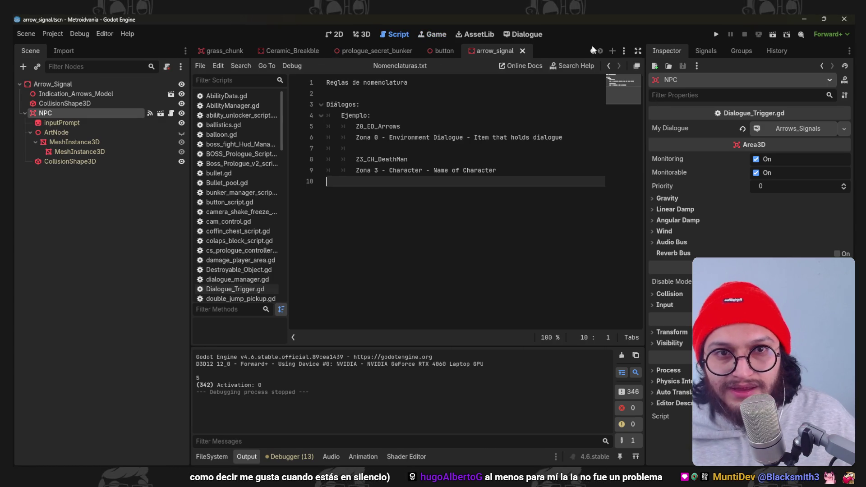
pyautogui.click(623, 51)
pyautogui.click(649, 67)
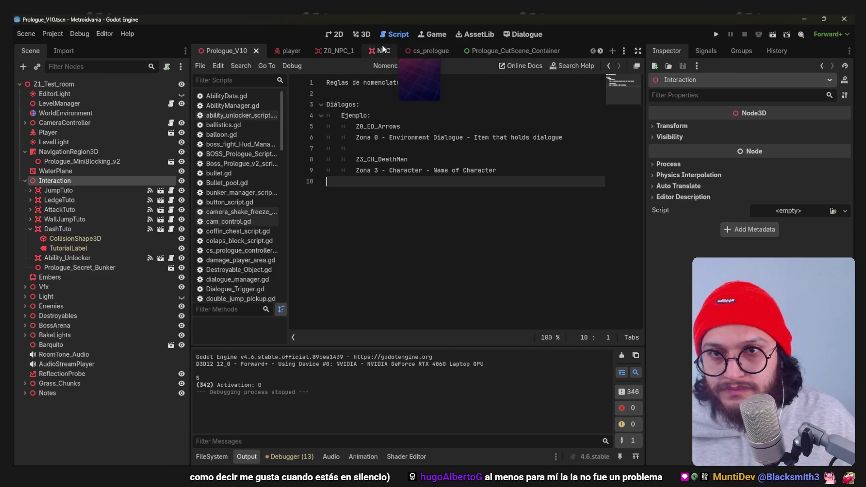
pyautogui.click(361, 34)
pyautogui.scroll(-5, 347, 203)
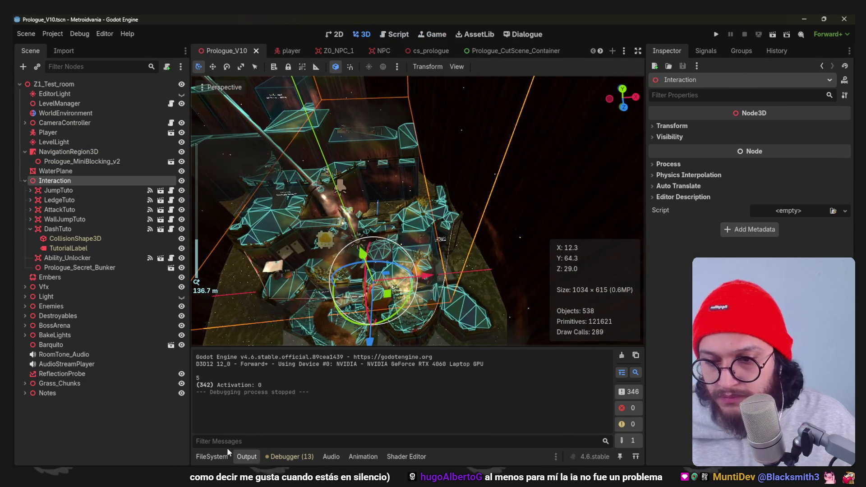
pyautogui.click(224, 456)
pyautogui.scroll(-10, 230, 382)
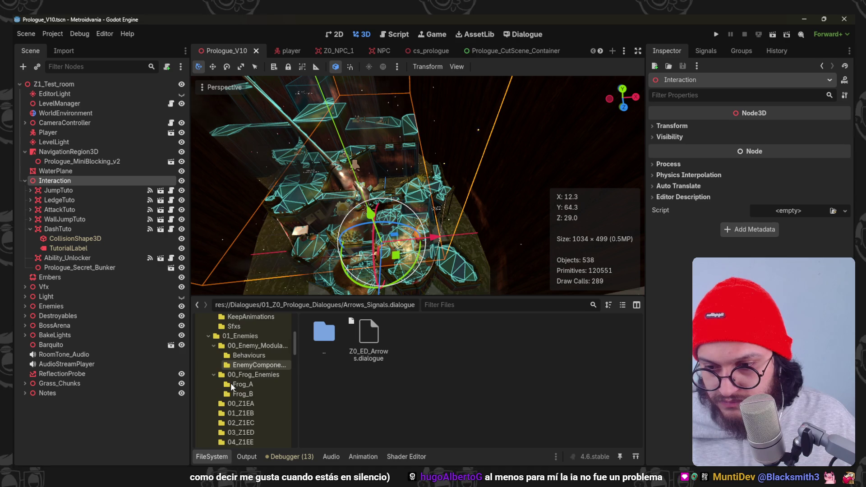
pyautogui.click(266, 328)
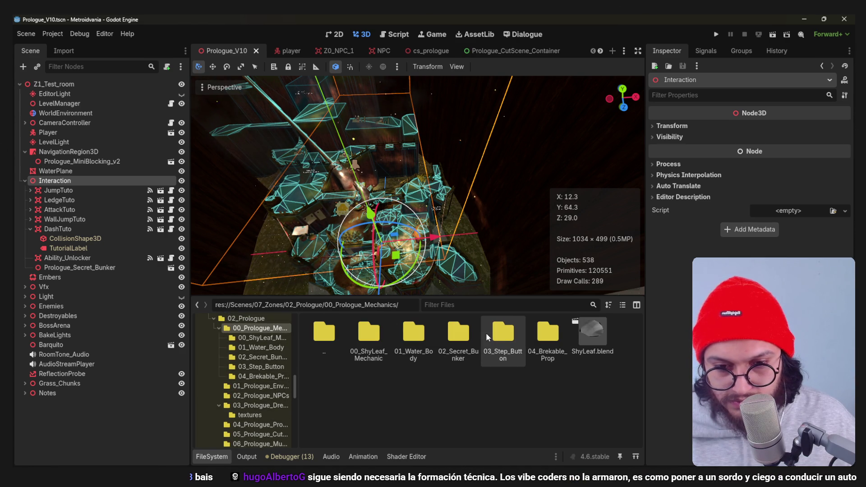
pyautogui.doubleClick(542, 328)
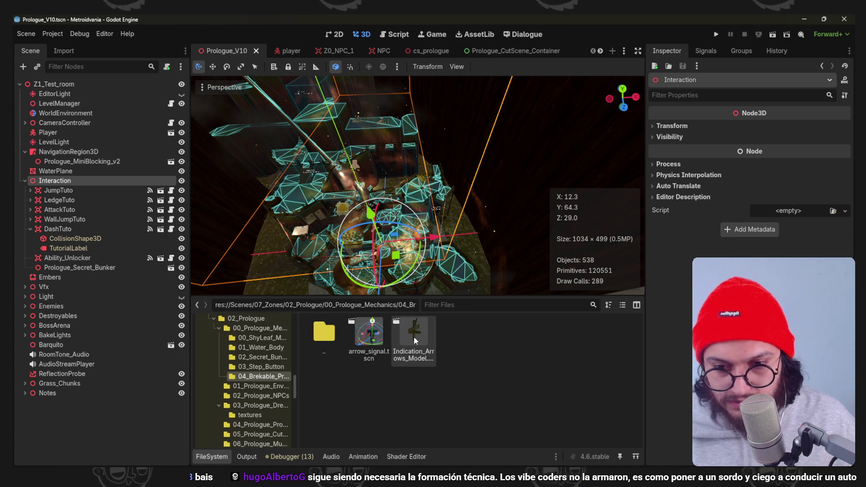
# - Drag arrow_signal.tscn into the level, check its placement, and save the scene
pyautogui.moveTo(369, 333)
pyautogui.mouseDown()
pyautogui.moveTo(410, 207)
pyautogui.moveTo(425, 194)
pyautogui.mouseUp()
pyautogui.press('f')
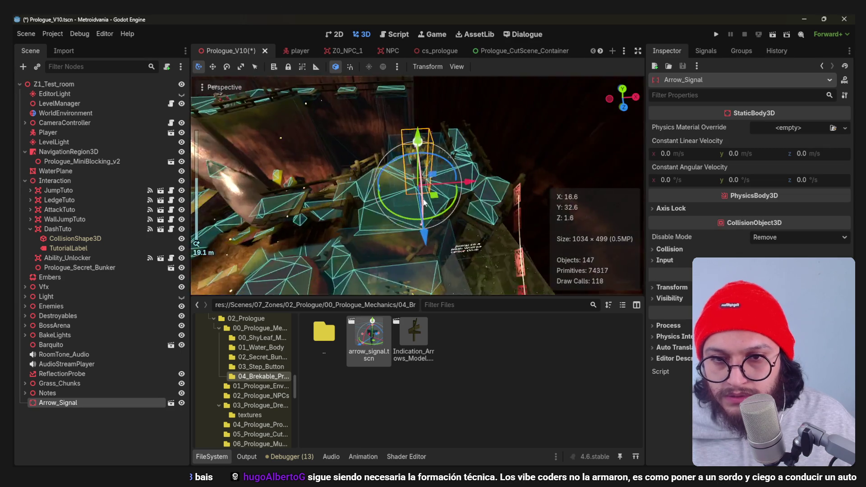
pyautogui.scroll(4, 447, 234)
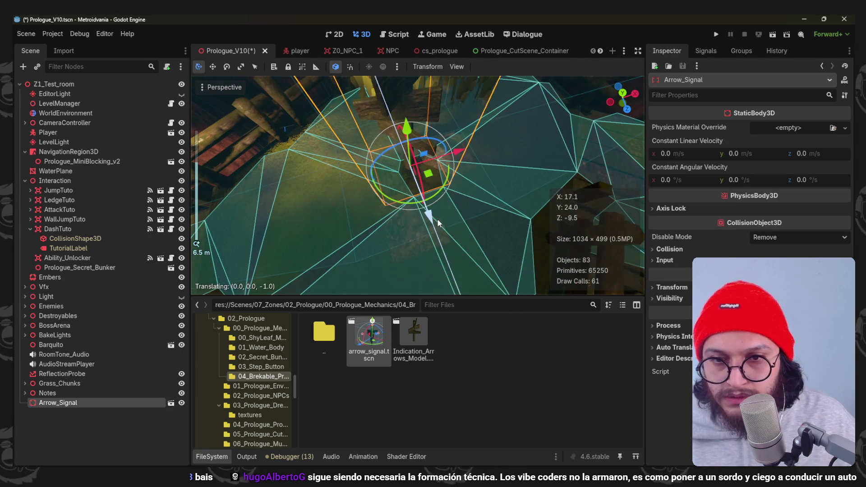
pyautogui.moveTo(478, 161)
pyautogui.mouseDown()
pyautogui.moveTo(402, 148)
pyautogui.moveTo(391, 195)
pyautogui.moveTo(480, 220)
pyautogui.moveTo(368, 223)
pyautogui.moveTo(507, 184)
pyautogui.moveTo(631, 134)
pyautogui.mouseUp()
pyautogui.hotkey('ctrl', 's')
pyautogui.scroll(-5, 451, 232)
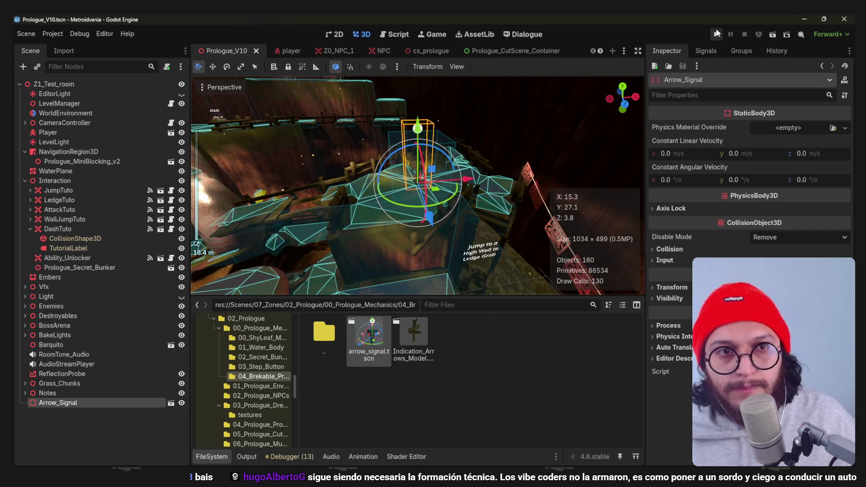
pyautogui.click(716, 34)
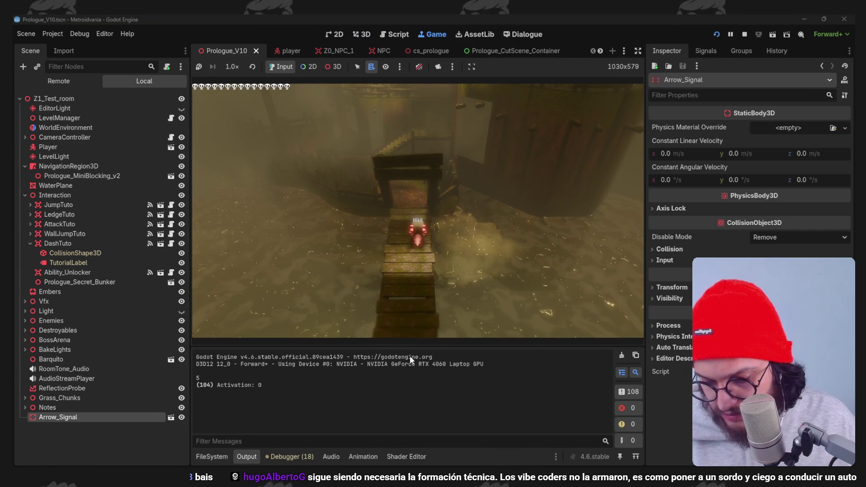
# - Walk to the arrow sign, interact, and pick 'East to fast travel' from its choices
pyautogui.press('w')
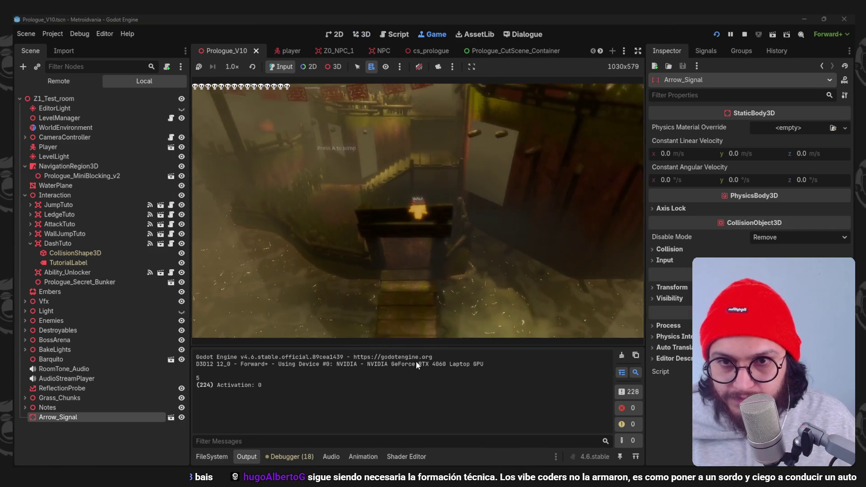
pyautogui.press('w')
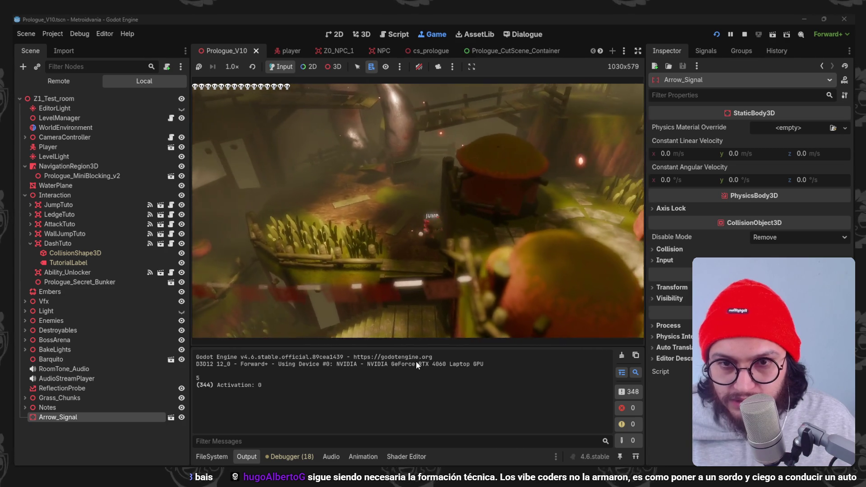
pyautogui.press('w')
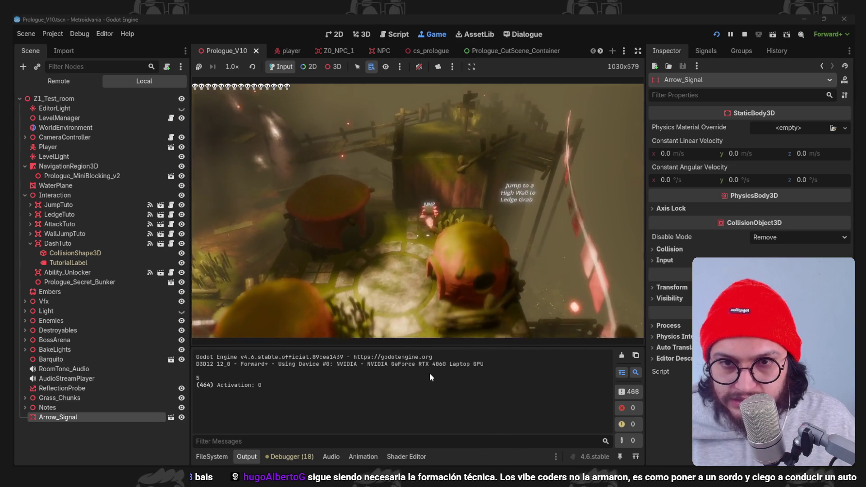
pyautogui.press('w')
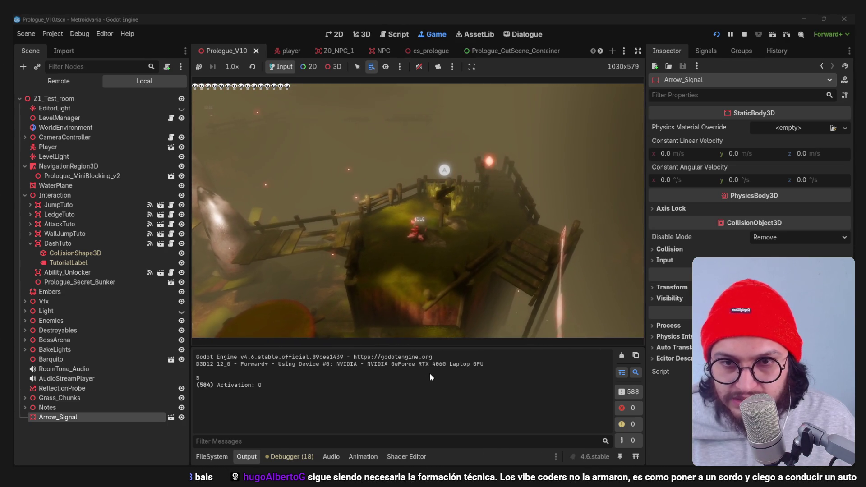
pyautogui.press('e')
pyautogui.click(445, 316)
pyautogui.click(427, 340)
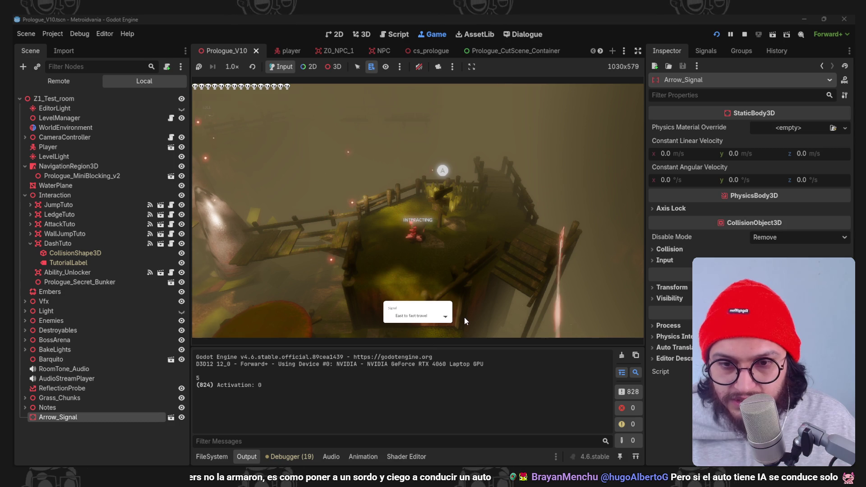
pyautogui.press('e')
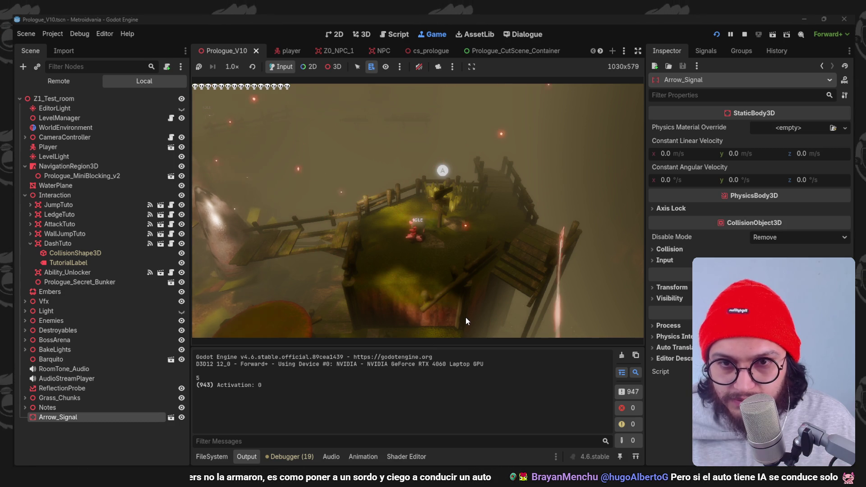
# - Reopen the sign's prompt and cycle through East to fast travel and North to temple
pyautogui.press('a')
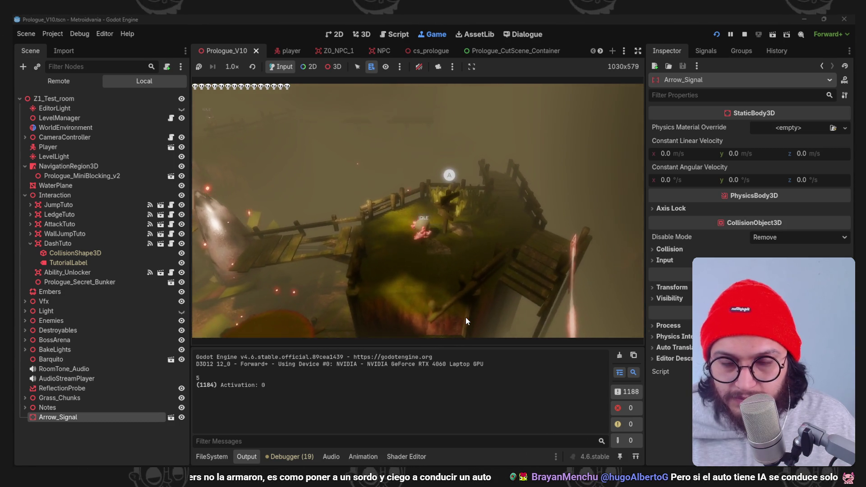
pyautogui.press('e')
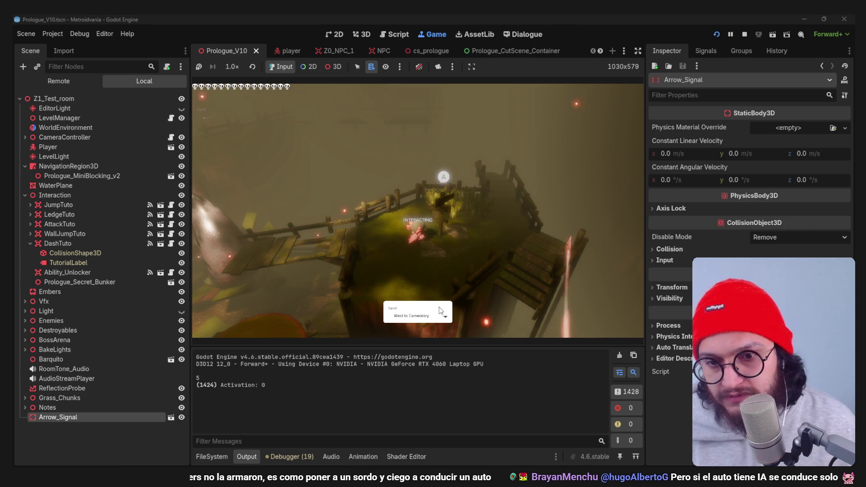
pyautogui.press('Right')
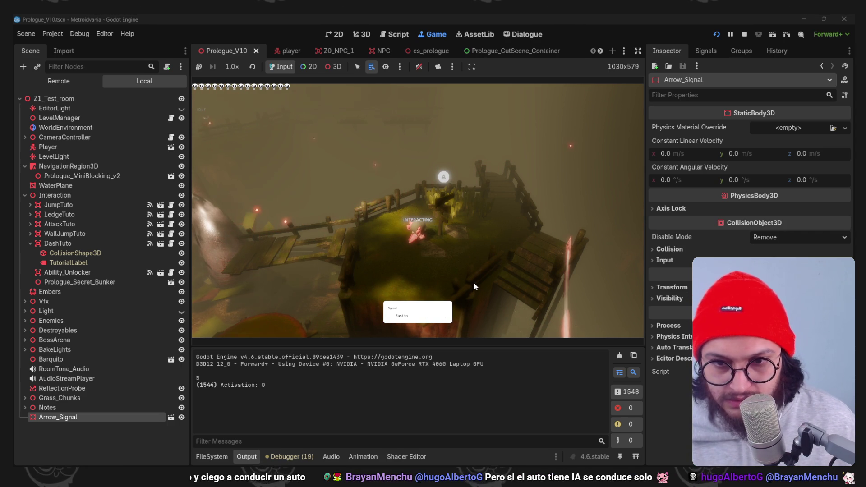
pyautogui.press('Right')
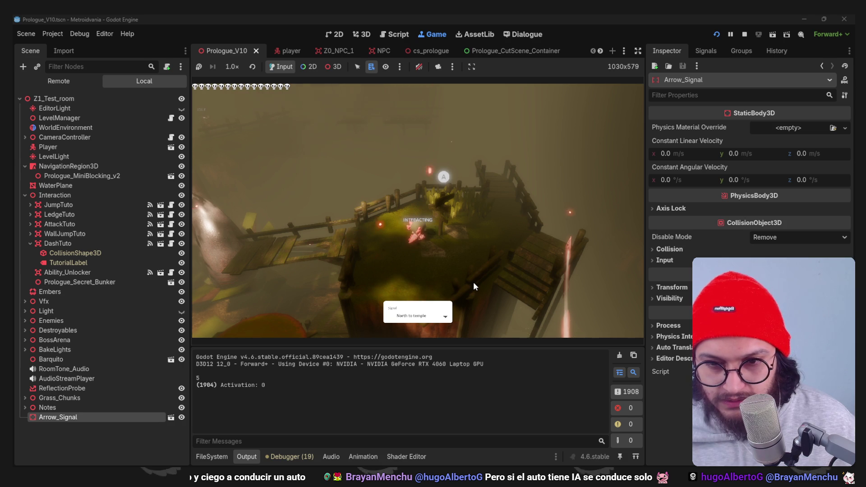
pyautogui.press('Escape')
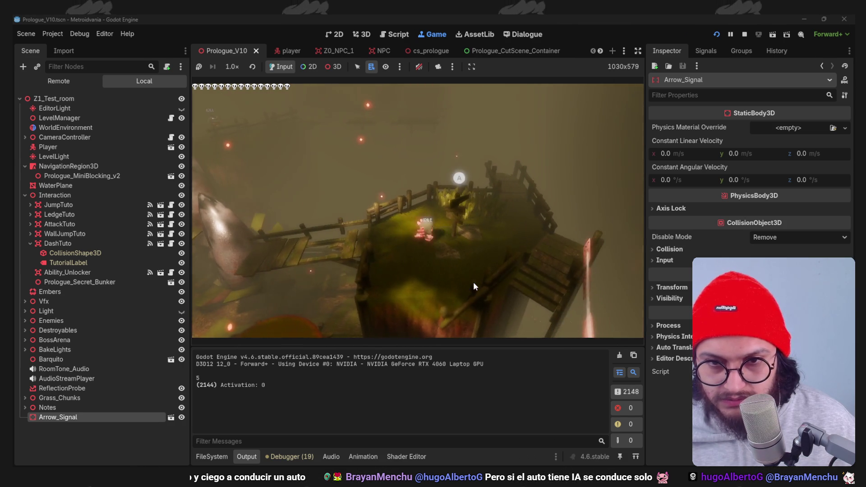
# - Interact with the sign again, cycle back to East, then stop the game with F8
pyautogui.press('e')
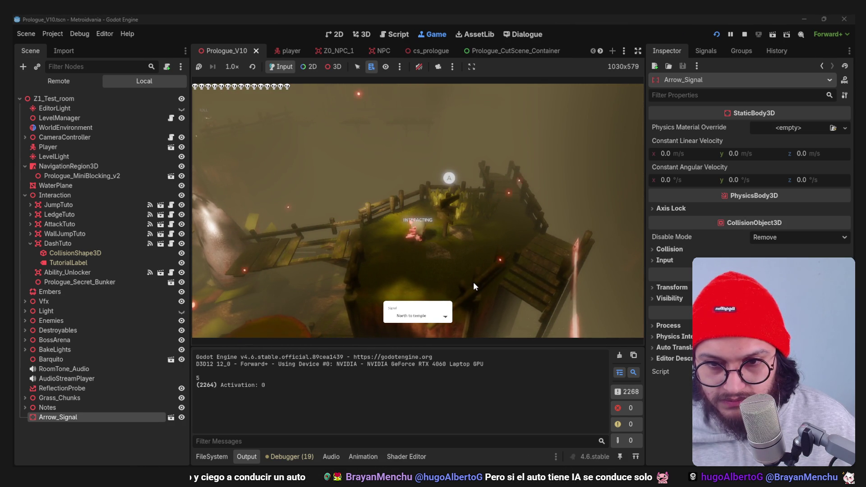
pyautogui.press('Escape')
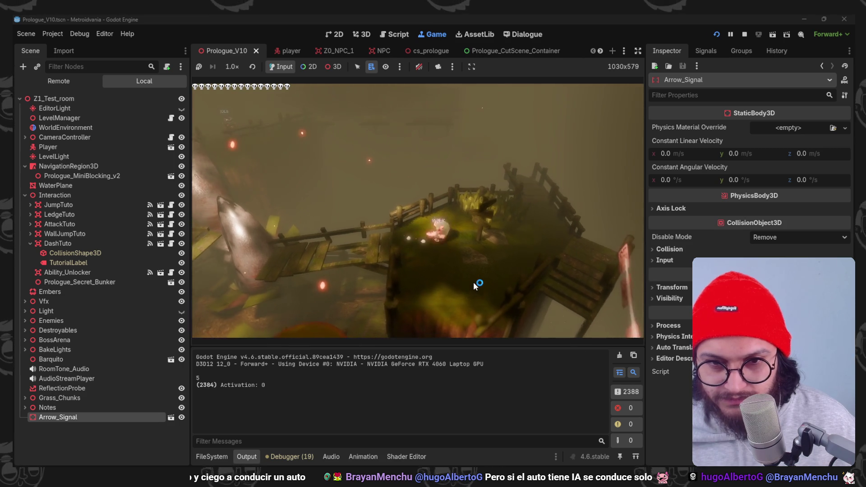
pyautogui.press('e')
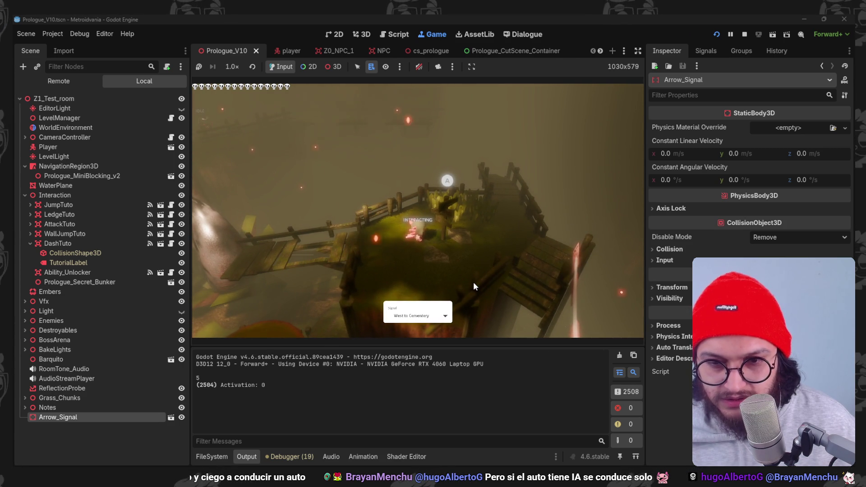
pyautogui.press('Right')
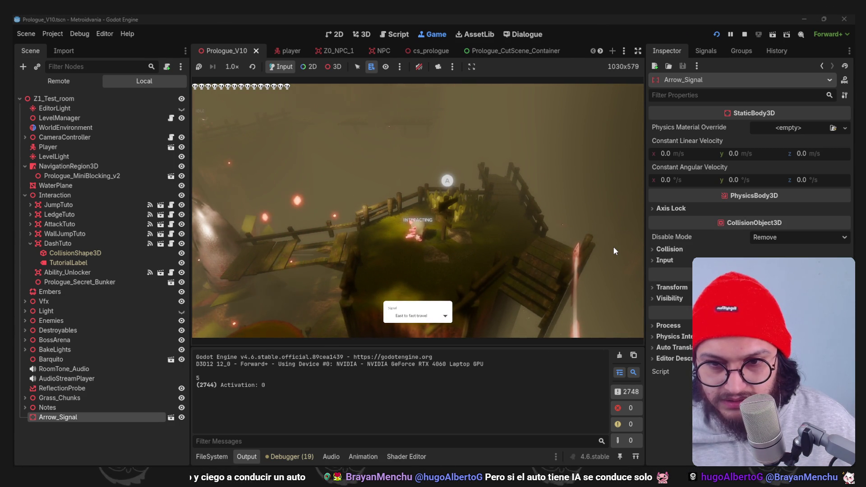
pyautogui.press('e')
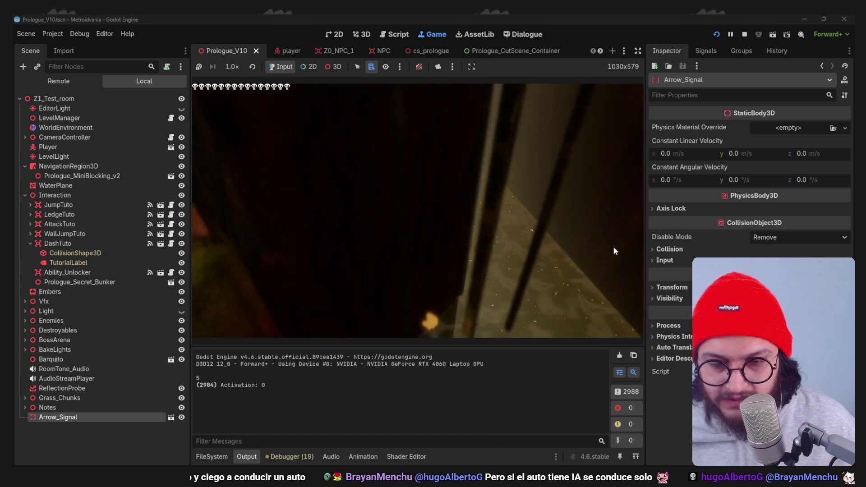
pyautogui.press('F8')
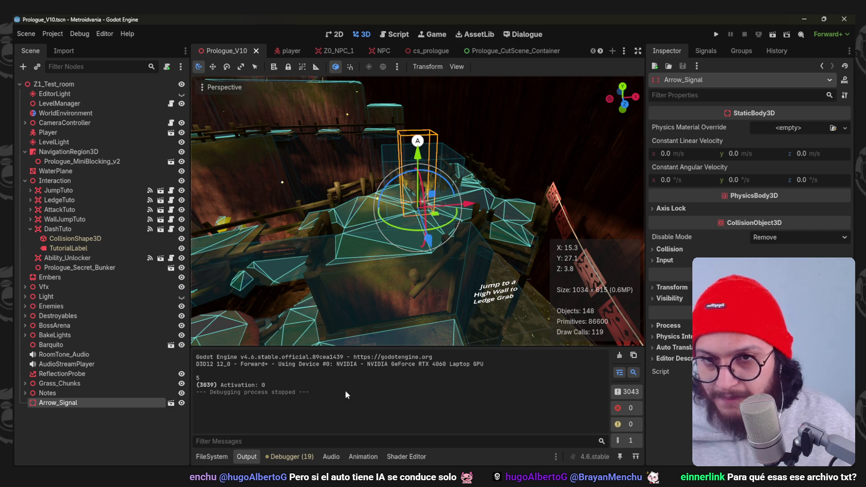
# - Save the prologue scene, orbit the view around Arrow_Signal, and run the game again
pyautogui.hotkey('ctrl', 's')
pyautogui.scroll(5, 469, 163)
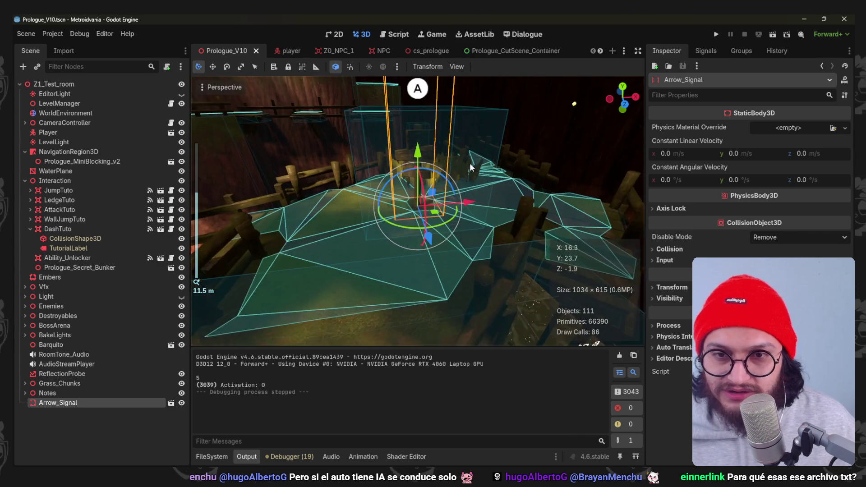
pyautogui.moveTo(456, 202)
pyautogui.mouseDown()
pyautogui.moveTo(352, 214)
pyautogui.moveTo(374, 299)
pyautogui.moveTo(436, 160)
pyautogui.moveTo(428, 234)
pyautogui.moveTo(490, 176)
pyautogui.moveTo(409, 194)
pyautogui.moveTo(365, 178)
pyautogui.moveTo(443, 164)
pyautogui.moveTo(409, 235)
pyautogui.moveTo(372, 220)
pyautogui.moveTo(425, 182)
pyautogui.moveTo(318, 245)
pyautogui.moveTo(278, 216)
pyautogui.moveTo(366, 278)
pyautogui.moveTo(429, 224)
pyautogui.moveTo(347, 203)
pyautogui.moveTo(439, 203)
pyautogui.moveTo(482, 231)
pyautogui.mouseUp()
pyautogui.scroll(3, 459, 182)
pyautogui.scroll(-2, 482, 230)
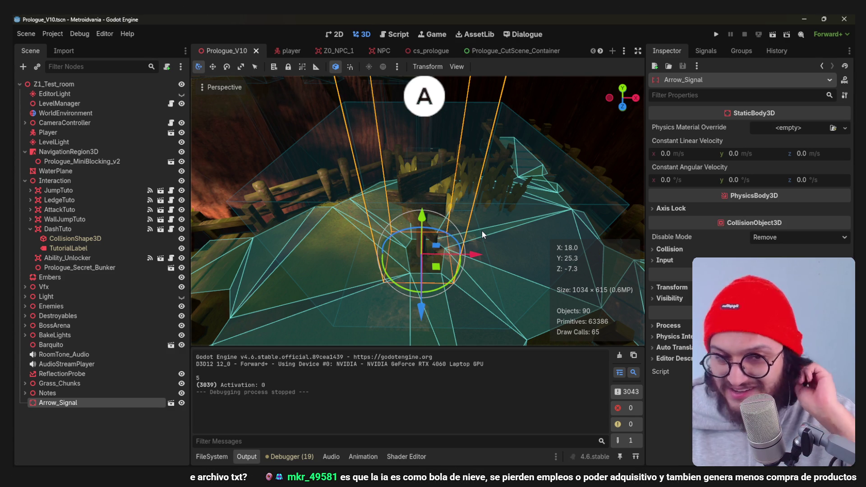
pyautogui.click(716, 34)
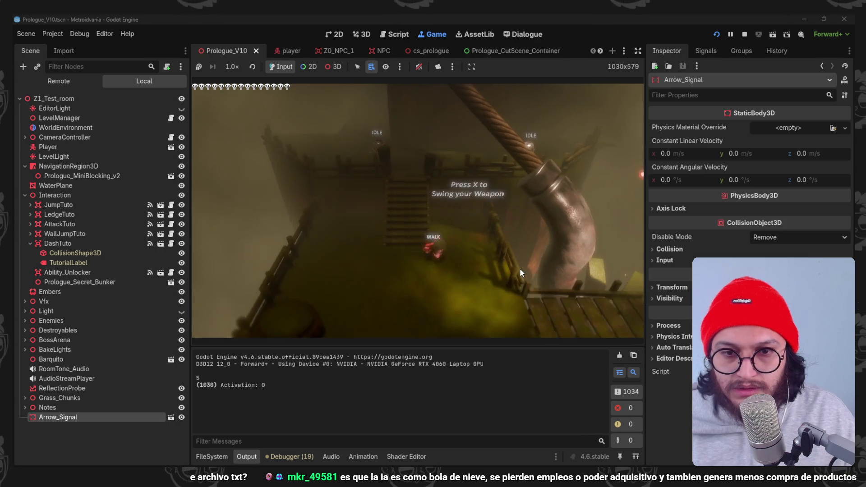
# - Stop the game and switch over to the YouTube browser window
pyautogui.click(744, 34)
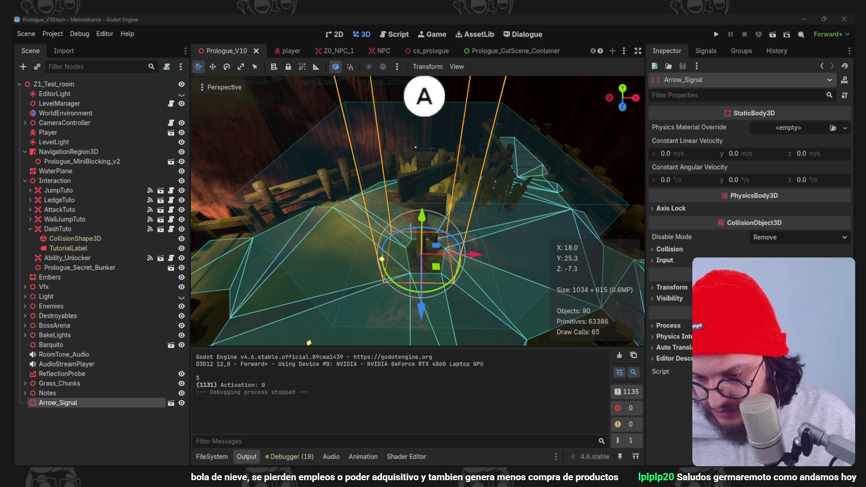
pyautogui.hotkey('alt', 'Tab')
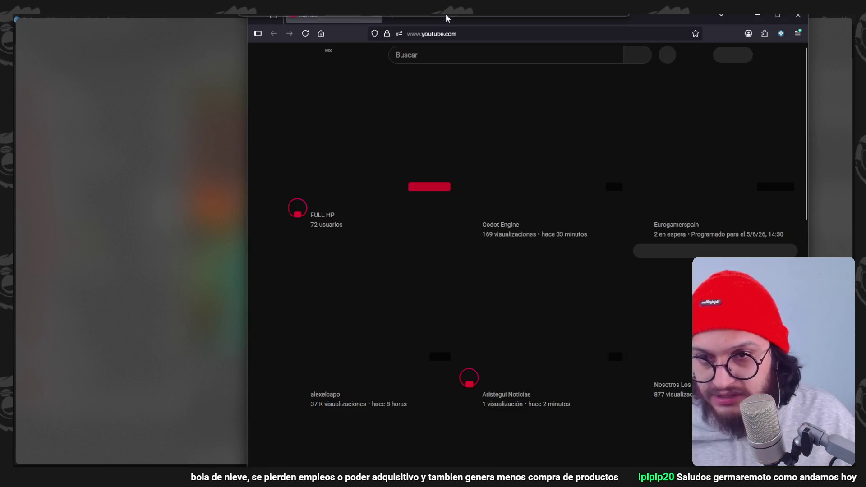
# - Search YouTube for 'deaths door brekable signal' and scroll through the results
pyautogui.write('e')
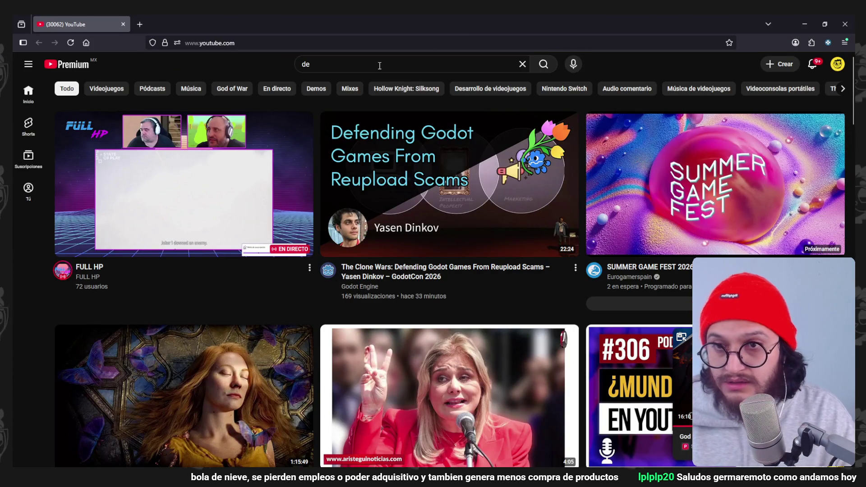
pyautogui.write('ath')
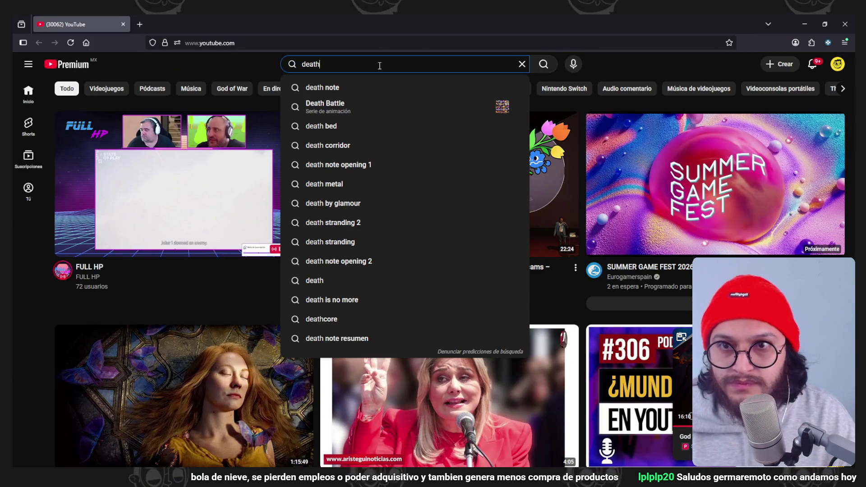
pyautogui.write('s door brek')
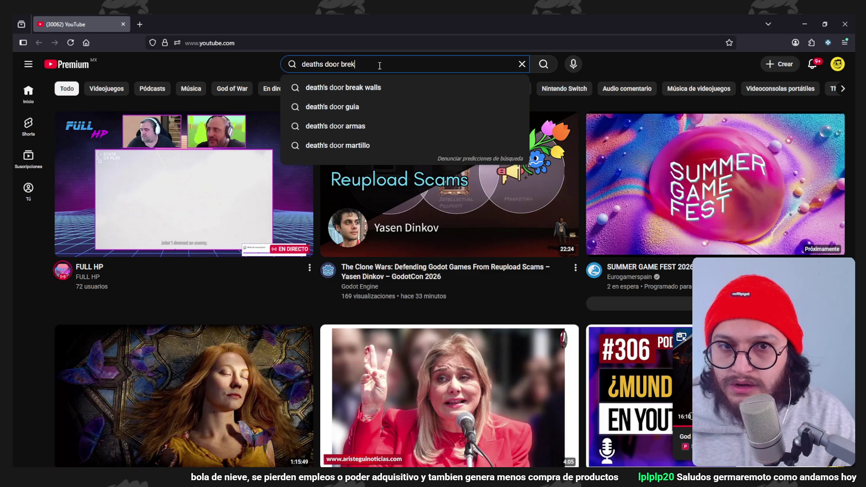
pyautogui.write('able signal')
pyautogui.press('Return')
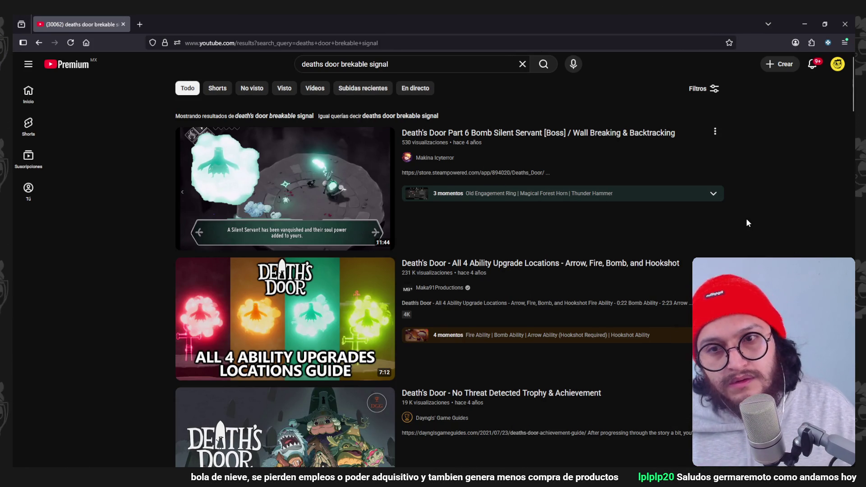
pyautogui.scroll(-2, 746, 220)
pyautogui.scroll(-12, 746, 220)
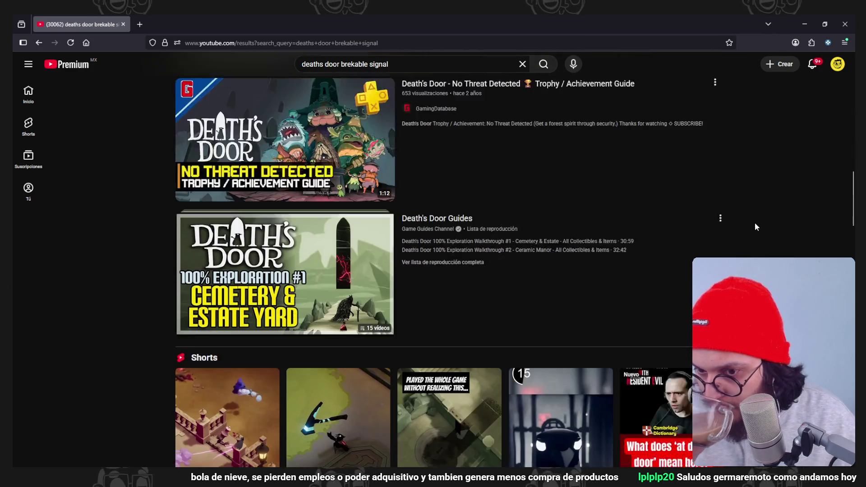
pyautogui.scroll(-5, 754, 222)
pyautogui.scroll(-13, 756, 224)
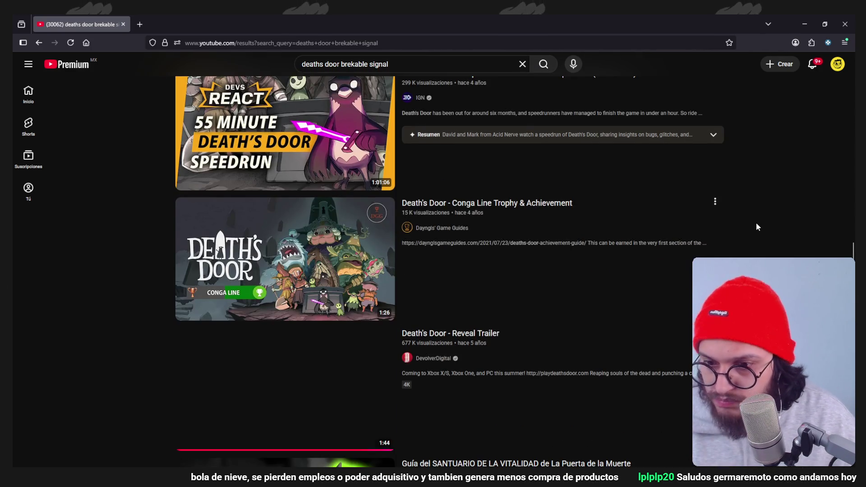
pyautogui.scroll(-9, 756, 227)
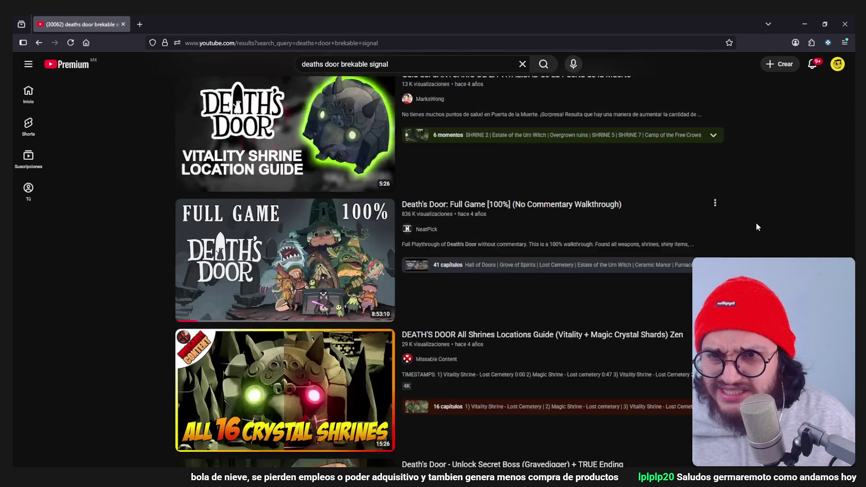
pyautogui.scroll(-8, 748, 222)
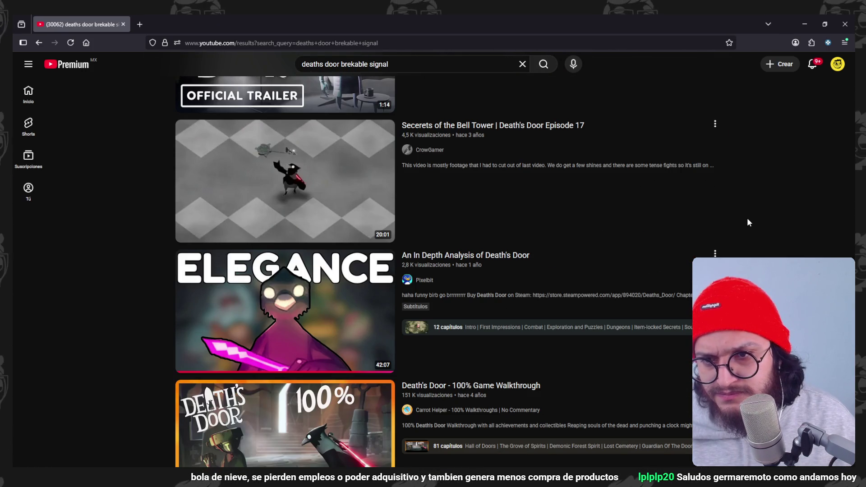
pyautogui.scroll(-2, 747, 222)
# - Browse further down the Death's Door results, then close the browser
pyautogui.scroll(5, 747, 221)
pyautogui.scroll(-6, 747, 221)
pyautogui.scroll(-5, 747, 219)
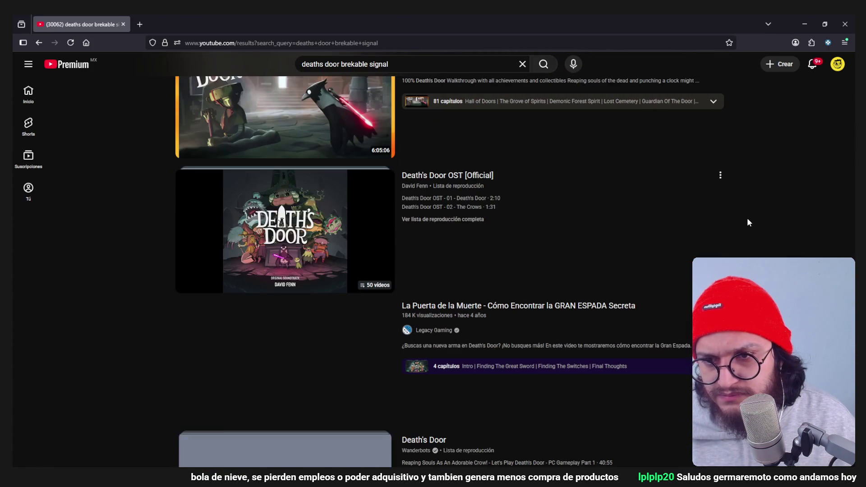
pyautogui.scroll(-10, 747, 219)
pyautogui.scroll(-17, 746, 217)
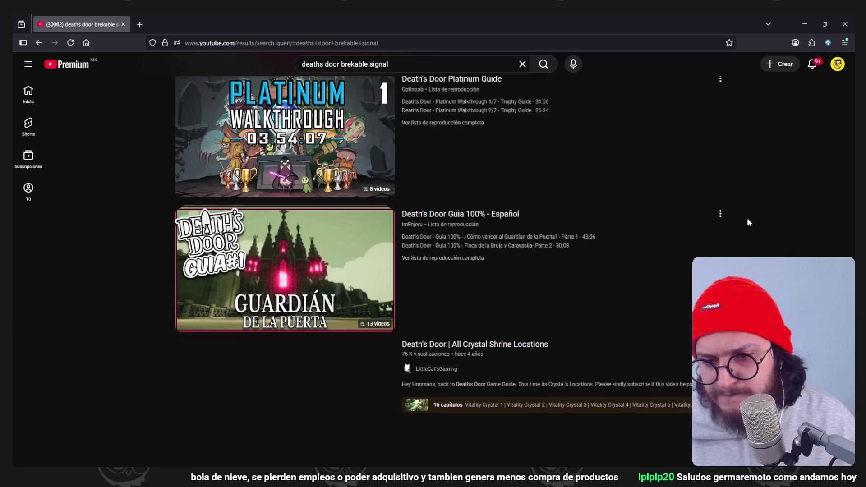
pyautogui.scroll(-6, 747, 217)
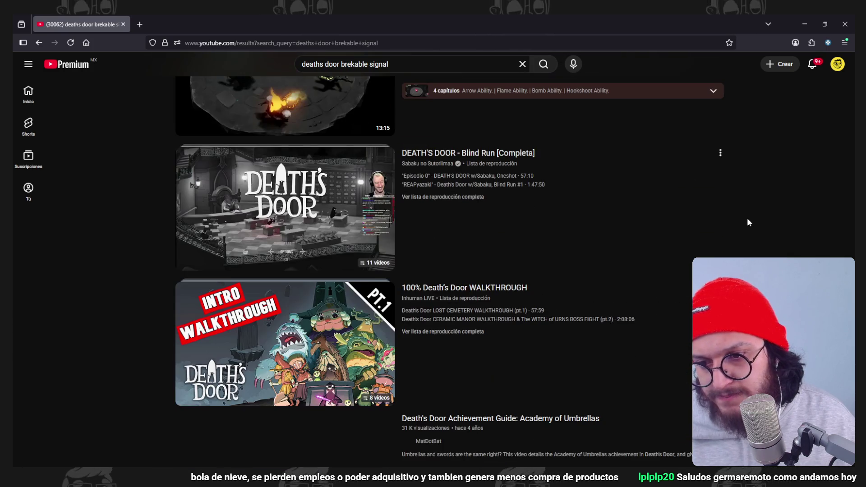
pyautogui.scroll(-7, 747, 217)
pyautogui.scroll(-5, 746, 218)
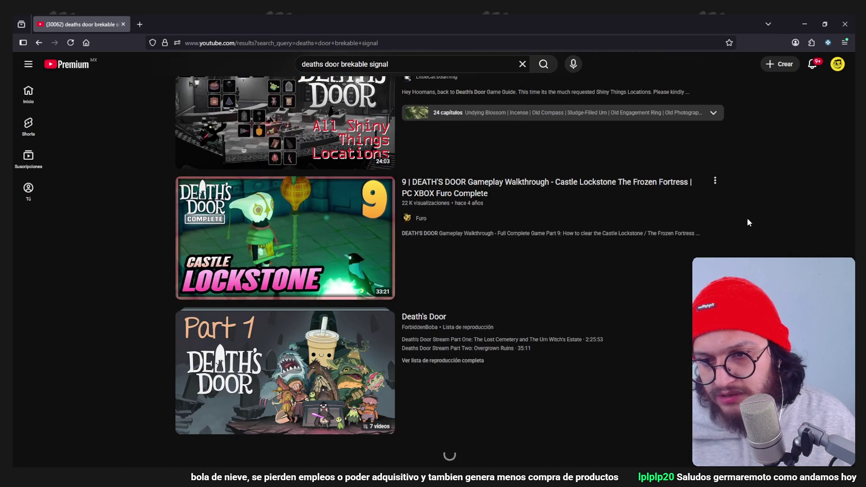
pyautogui.click(841, 26)
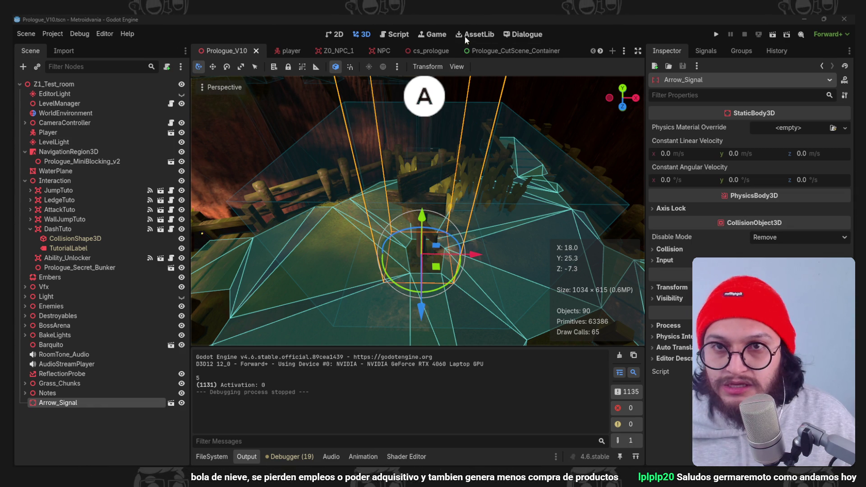
# - Open Nomenclaturas.txt, review the rules, and edit the start of the Diálogos heading line
pyautogui.click(399, 35)
pyautogui.moveTo(343, 181)
pyautogui.mouseDown()
pyautogui.moveTo(405, 137)
pyautogui.moveTo(266, 64)
pyautogui.mouseUp()
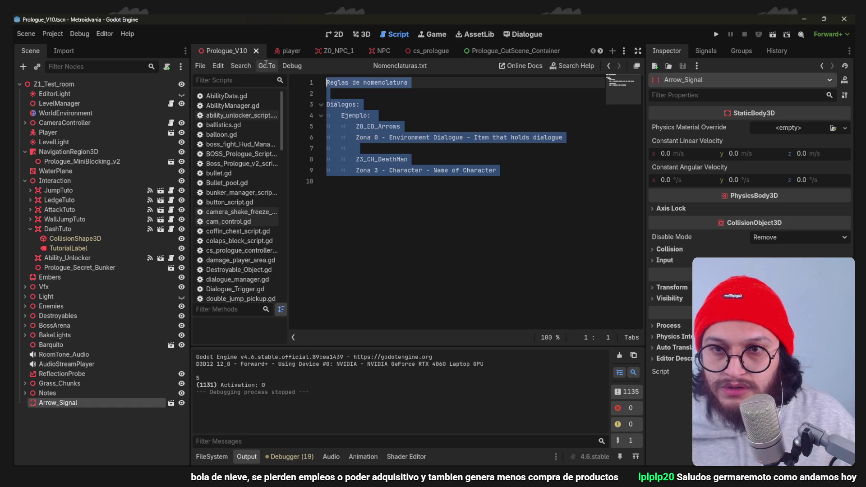
pyautogui.click(397, 112)
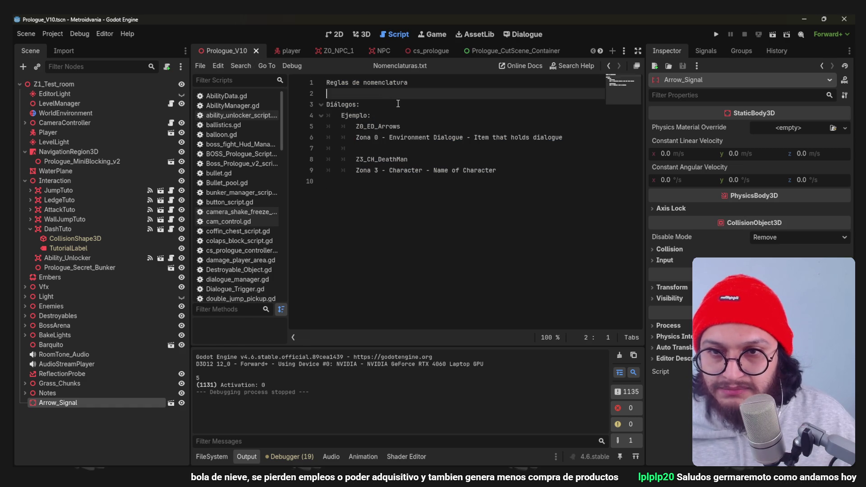
pyautogui.click(375, 105)
pyautogui.hotkey('shift', 'Home')
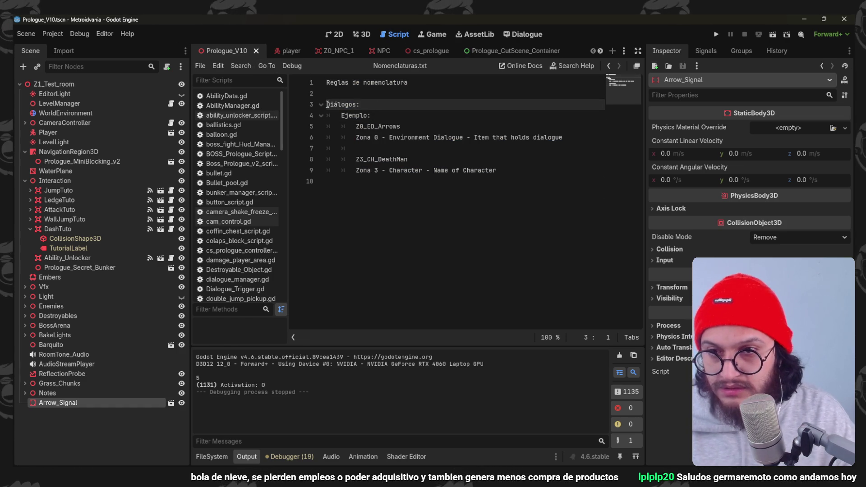
pyautogui.write('1')
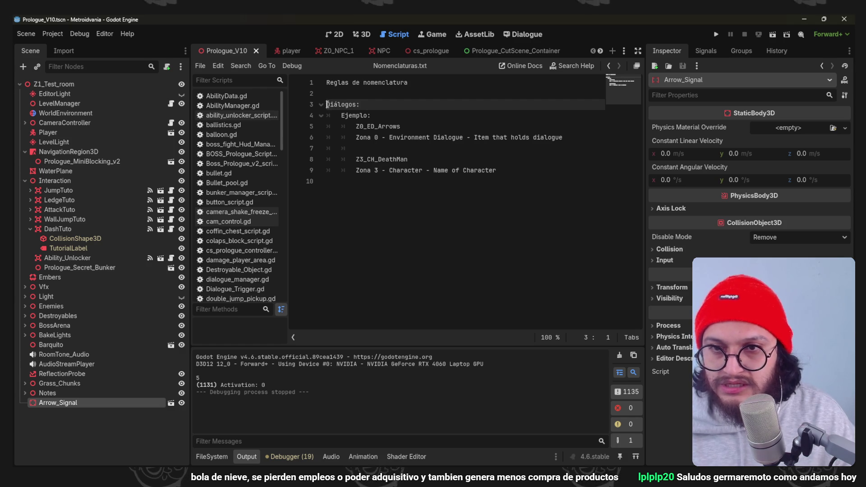
pyautogui.click(422, 137)
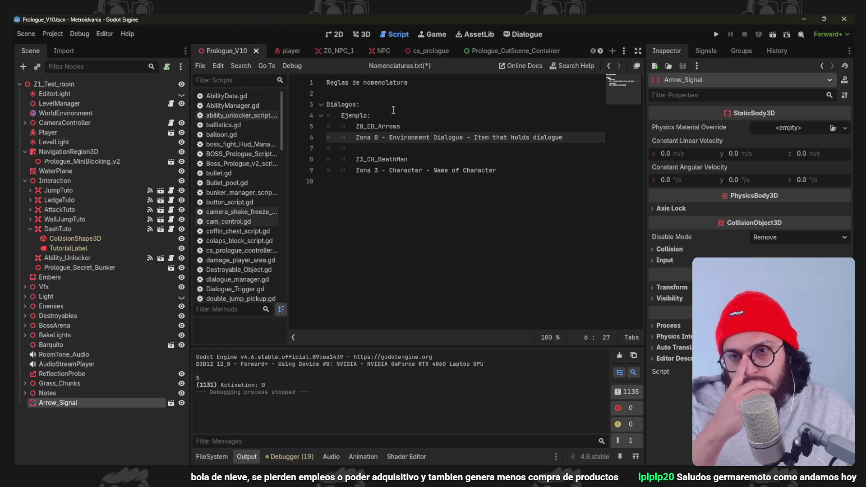
# - Show the FileSystem panel and go over the Z0_ED_Arrows and Z3_CH_DeathMan examples
pyautogui.click(211, 457)
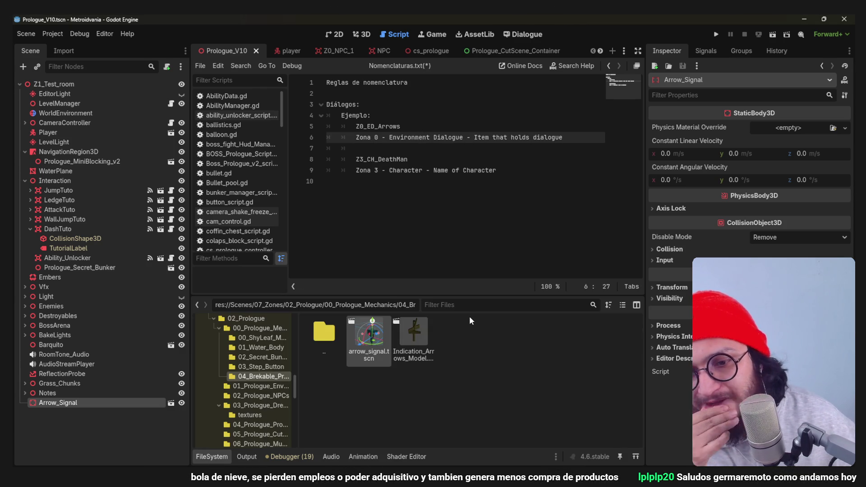
pyautogui.click(396, 159)
pyautogui.click(395, 138)
pyautogui.click(363, 127)
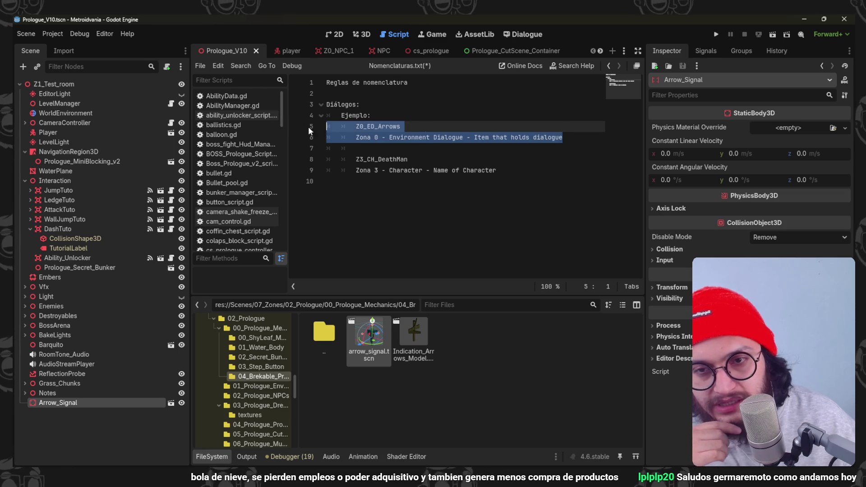
pyautogui.moveTo(508, 170); pyautogui.dragTo(327, 148)
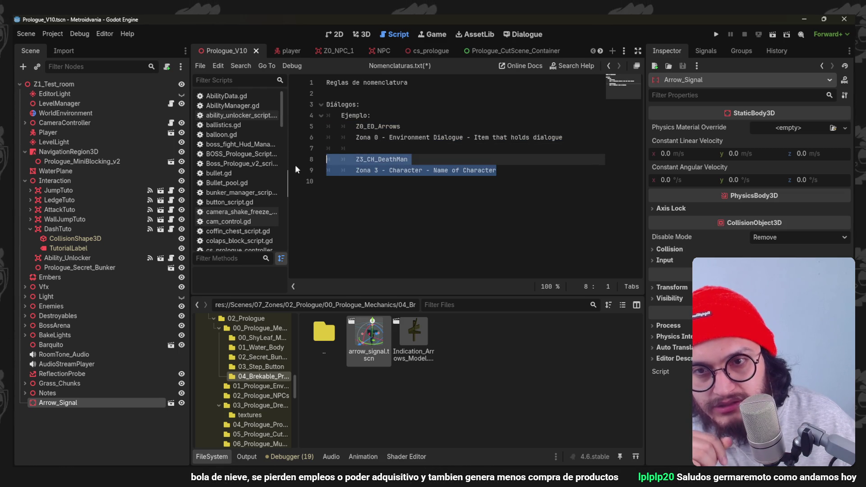
pyautogui.click(372, 210)
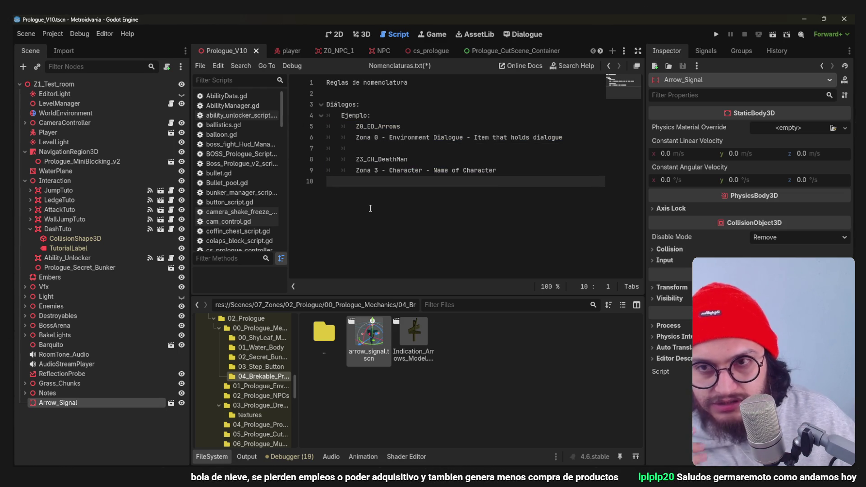
# - Add a 'Nombres de Escenas' section with example Z0_E_Frogy and a 'Zona 0 - Enemy' description
pyautogui.press('Return')
pyautogui.write('Nombres')
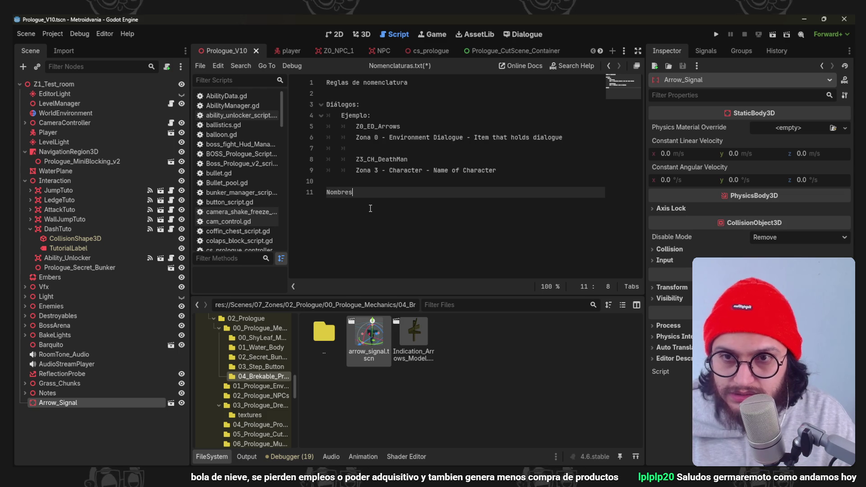
pyautogui.write('de Escenas:')
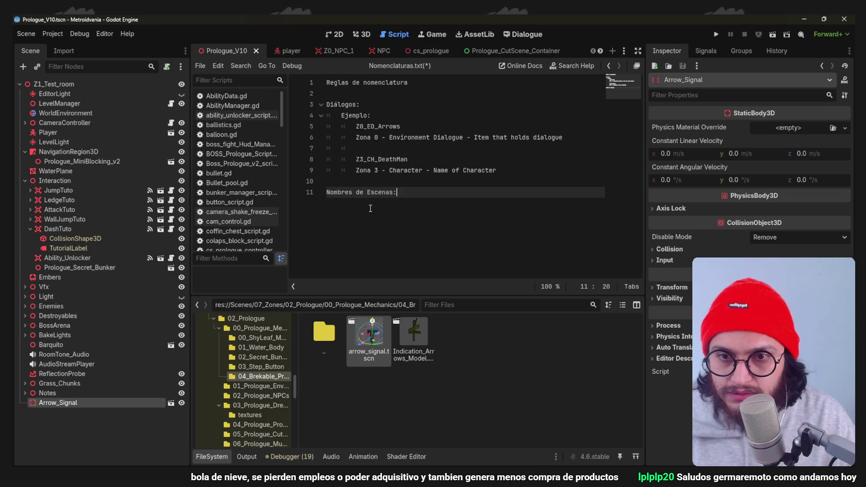
pyautogui.press('Return')
pyautogui.press('Tab')
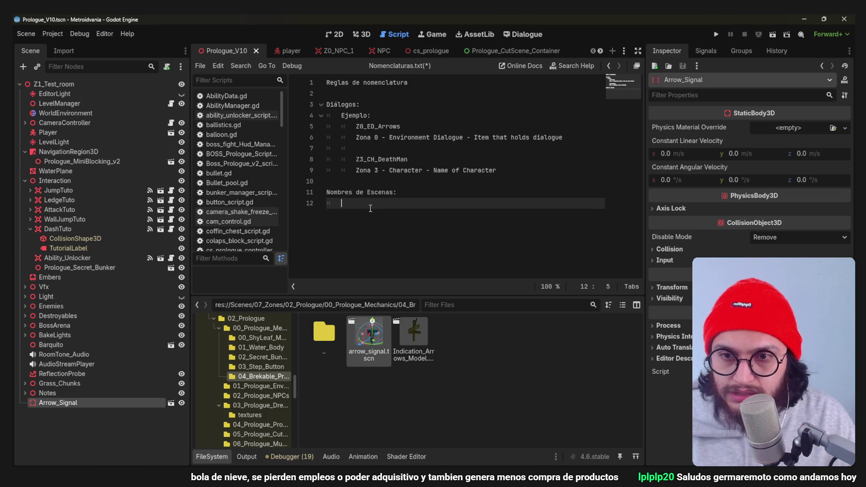
pyautogui.write('Ejemplo:')
pyautogui.press('Return')
pyautogui.write('Z0_E_F')
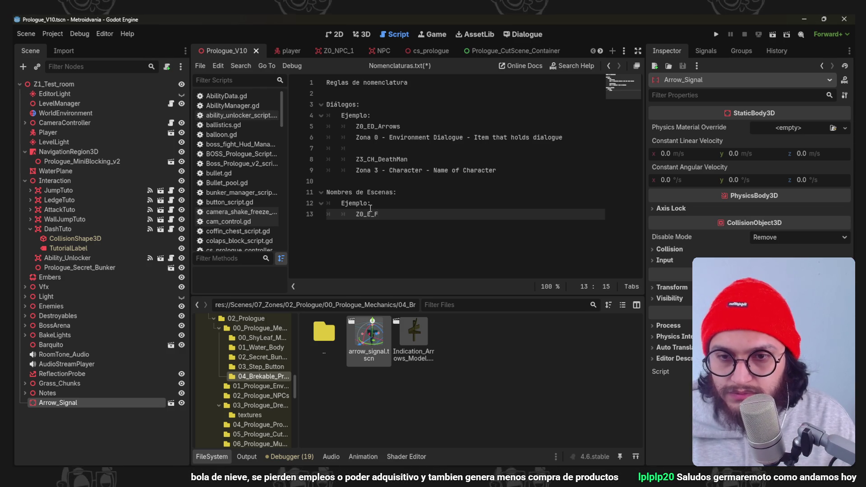
pyautogui.write('rogy')
pyautogui.press('Return')
pyautogui.write('Zona 0 - En')
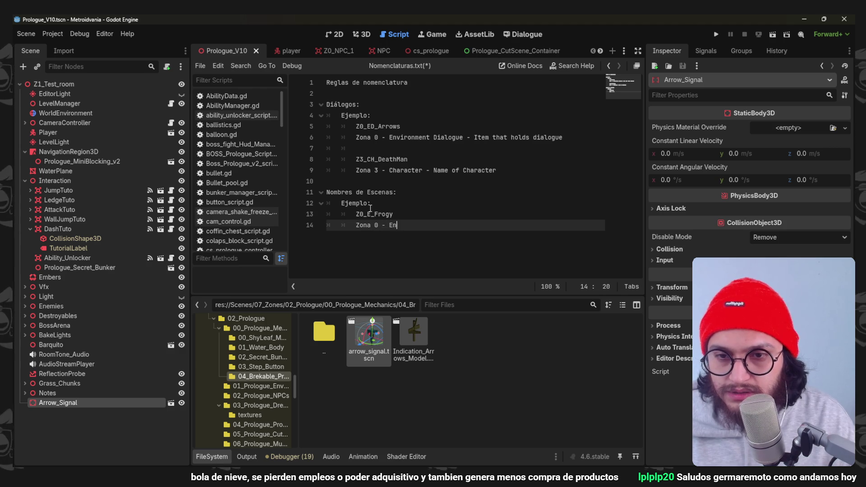
pyautogui.write('emy - Name of')
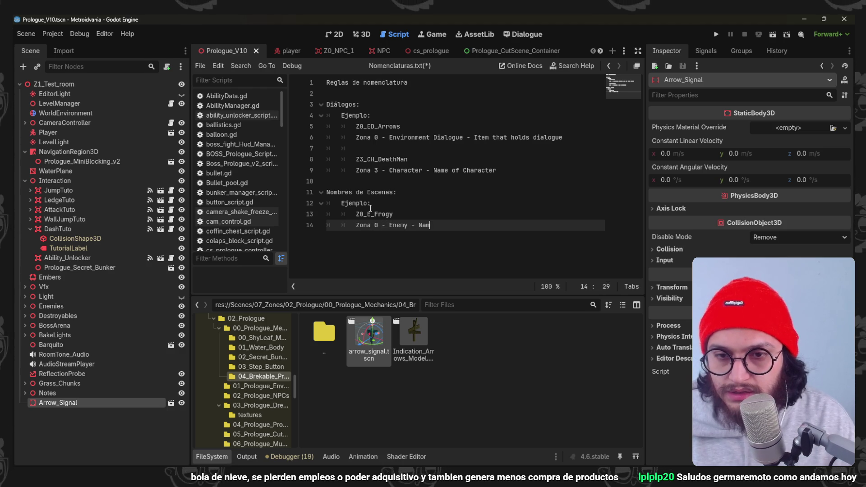
pyautogui.press('BackSpace')
pyautogui.press('BackSpace')
pyautogui.press('BackSpace')
pyautogui.write("Enemy's name")
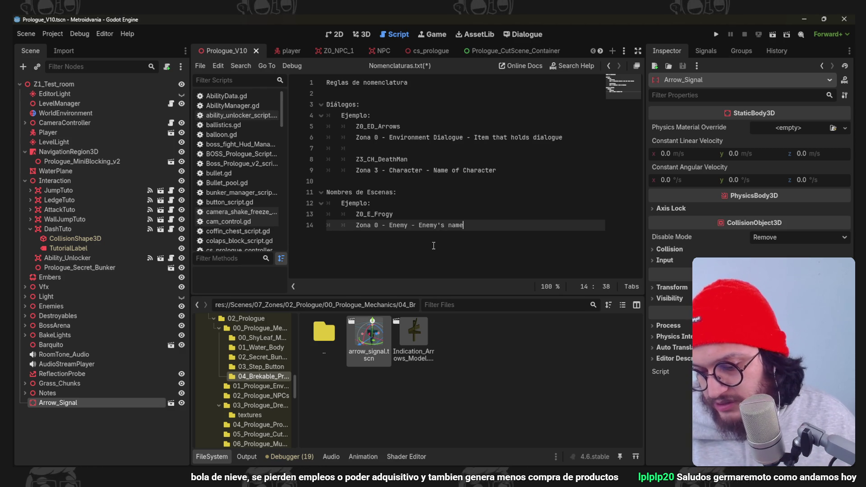
# - Save the naming note, then look over the Environment Dialogue example lines
pyautogui.click(450, 148)
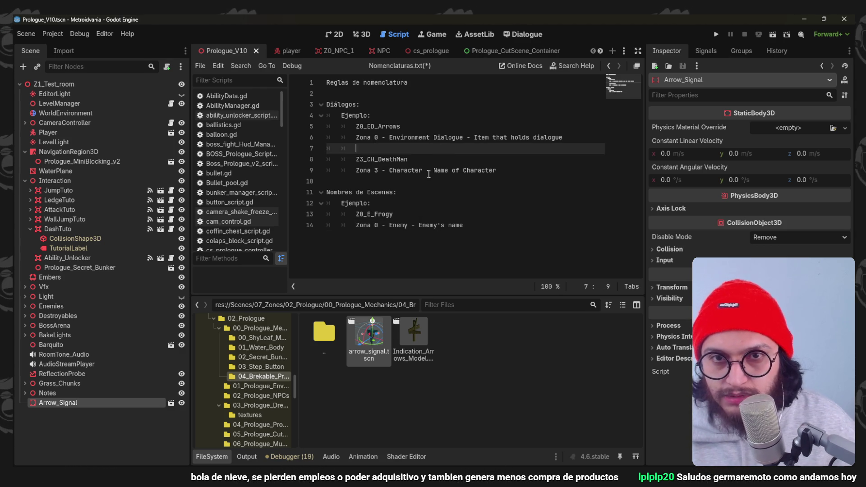
pyautogui.click(495, 170)
pyautogui.hotkey('ctrl', 's')
pyautogui.moveTo(356, 127); pyautogui.dragTo(562, 137)
pyautogui.click(535, 159)
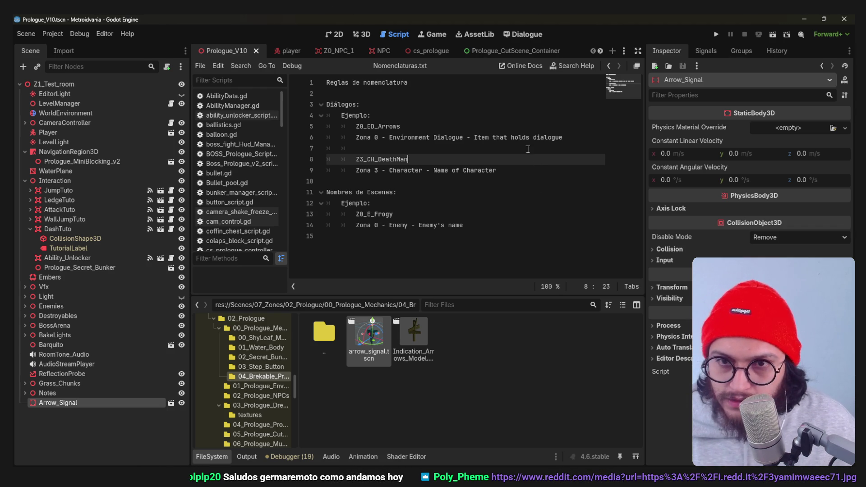
pyautogui.click(412, 137)
pyautogui.tripleClick(412, 137)
pyautogui.click(412, 136)
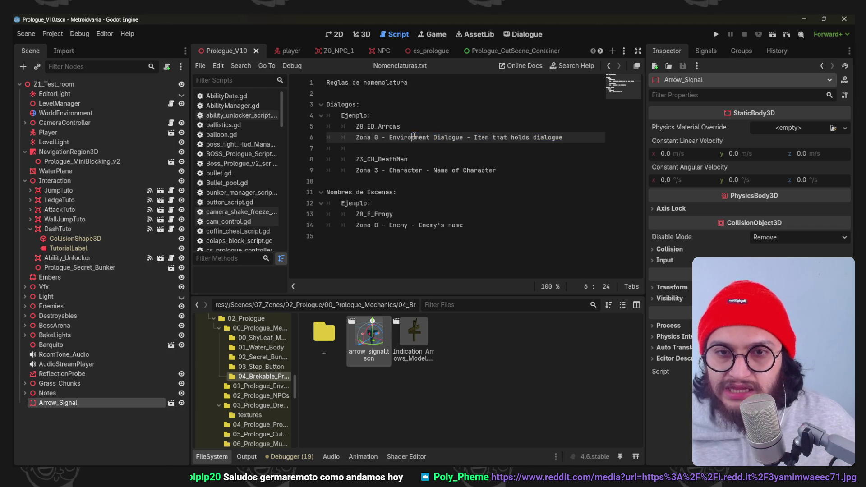
pyautogui.moveTo(463, 137); pyautogui.dragTo(389, 137)
pyautogui.click(434, 137)
pyautogui.click(716, 35)
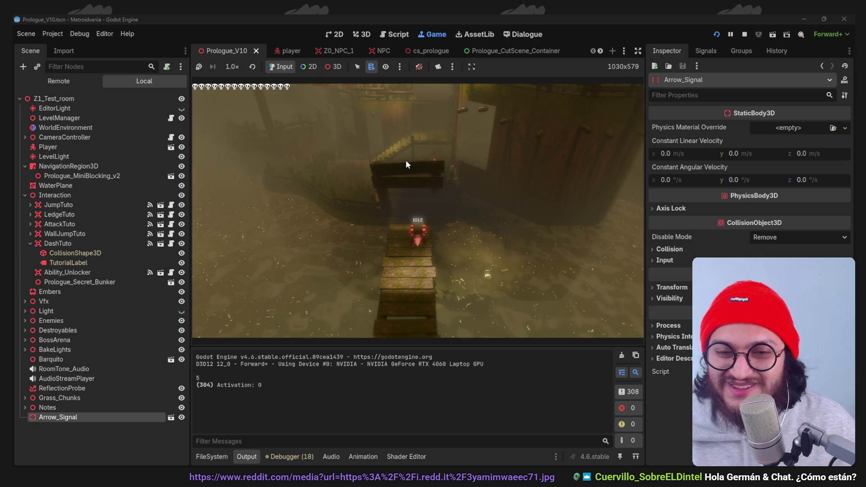
# - Walk and jump the player up to the arrow sign, trigger its dialogue, then stop
pyautogui.press('w')
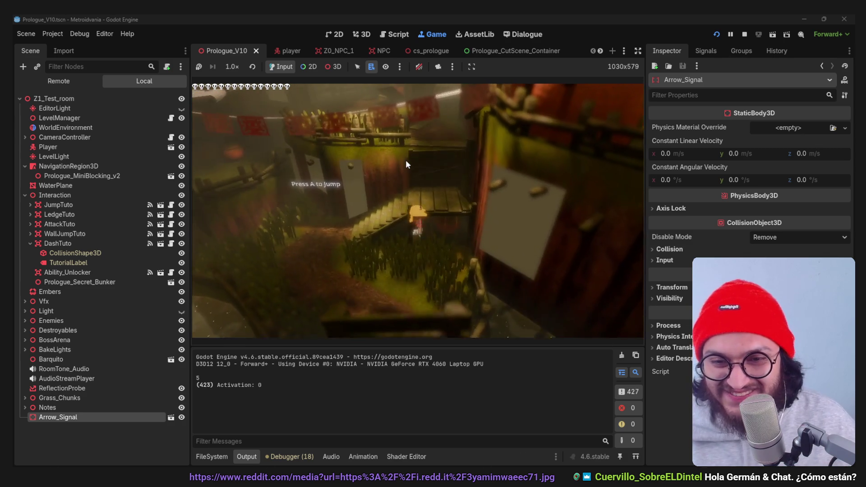
pyautogui.press('space')
pyautogui.press('w')
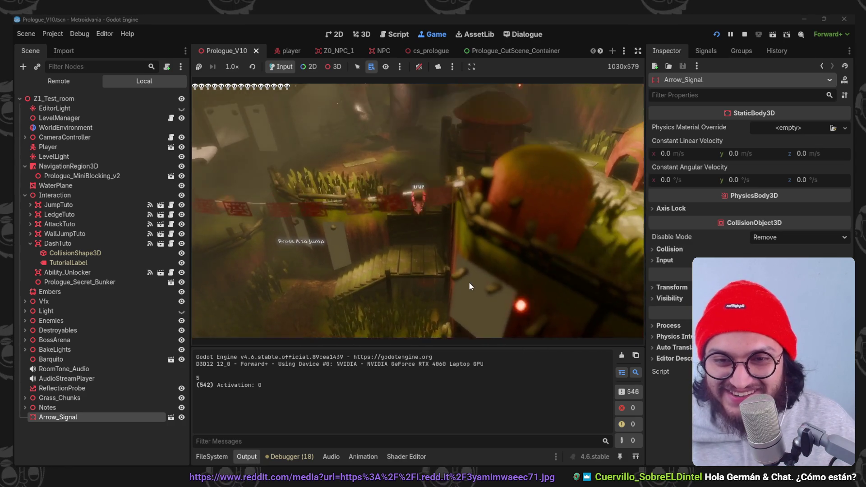
pyautogui.press('w')
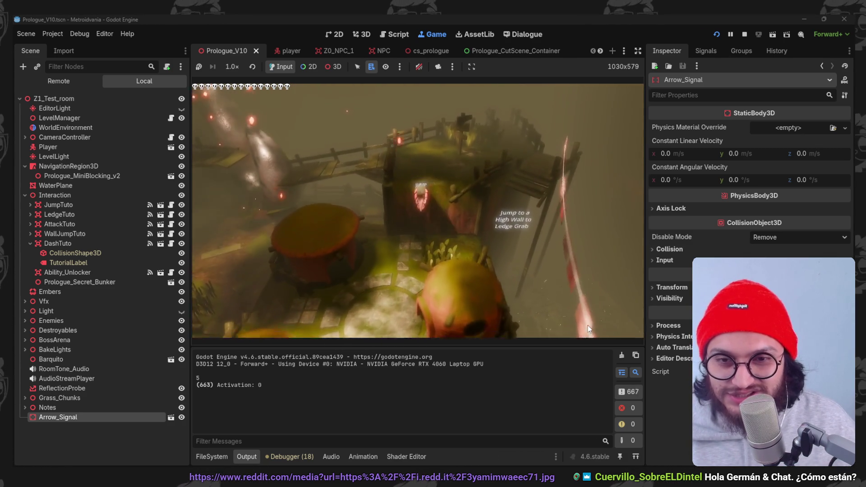
pyautogui.press('e')
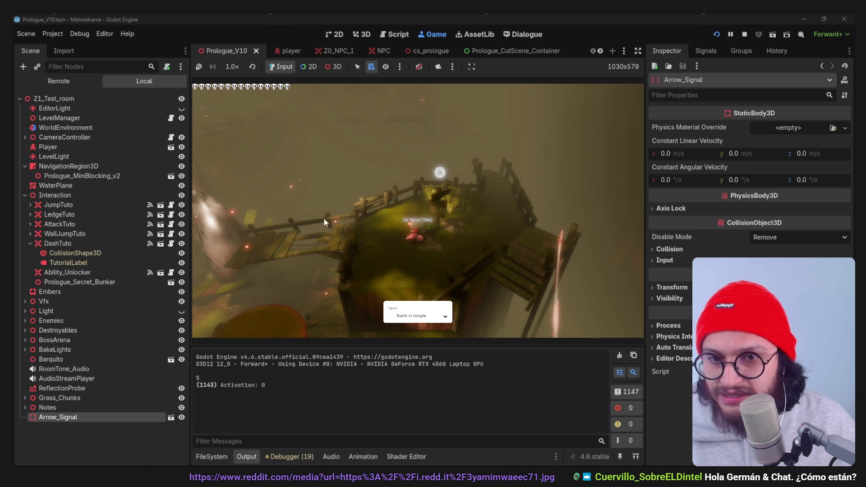
pyautogui.click(745, 35)
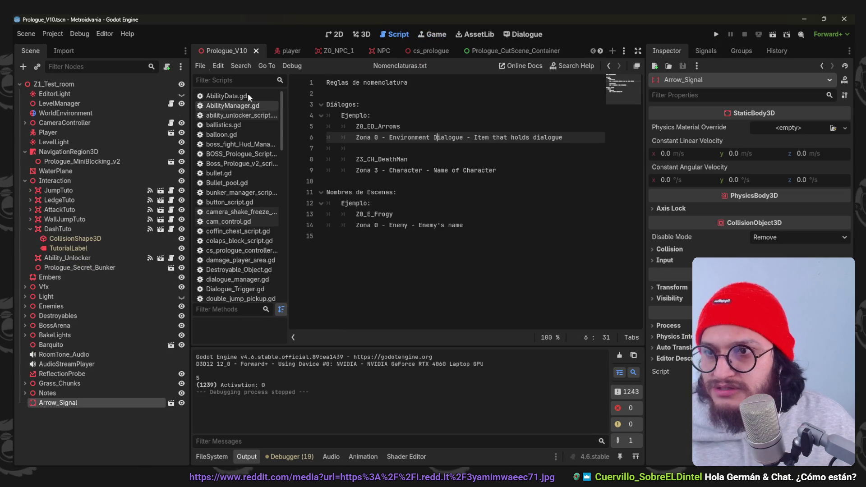
# - Filter Project Settings by 'window' and select the Display > Window stretch Mode setting
pyautogui.click(53, 34)
pyautogui.click(68, 50)
pyautogui.write('window')
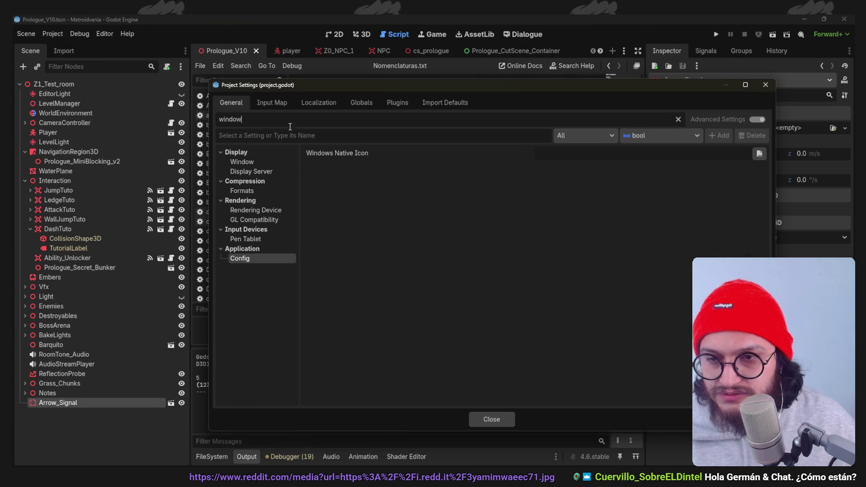
pyautogui.click(253, 162)
pyautogui.scroll(-5, 513, 245)
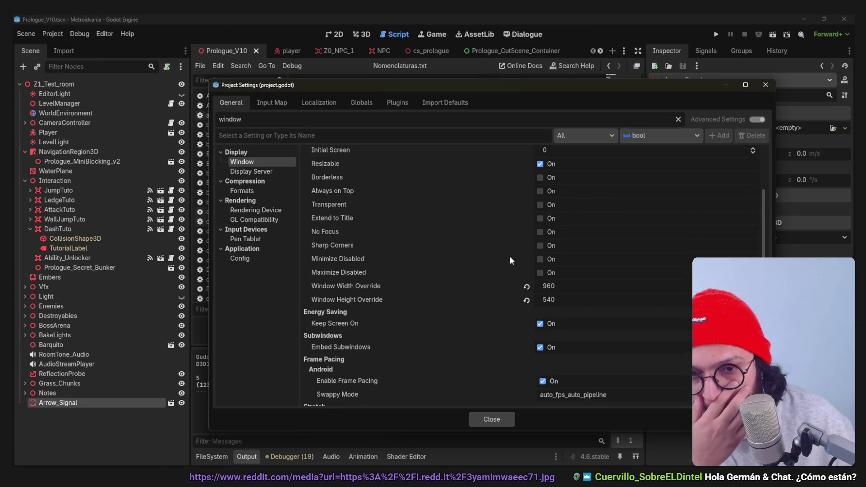
pyautogui.scroll(-2, 502, 264)
pyautogui.click(543, 292)
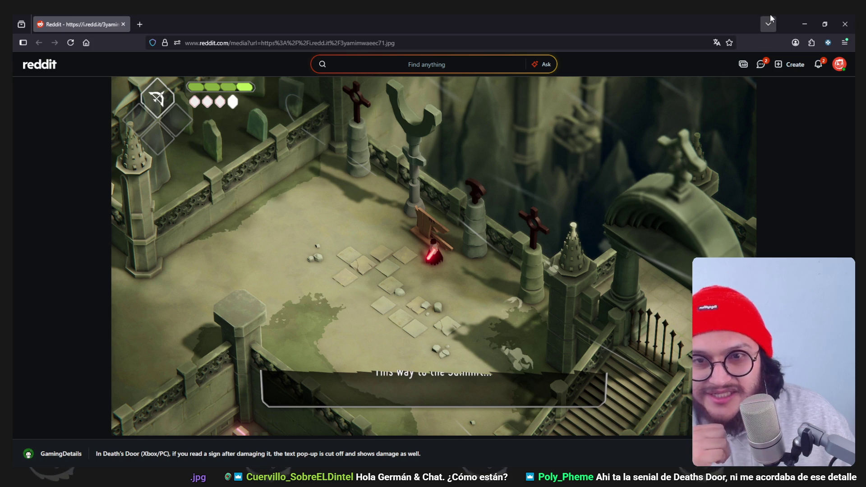
pyautogui.hotkey('alt', 'Tab')
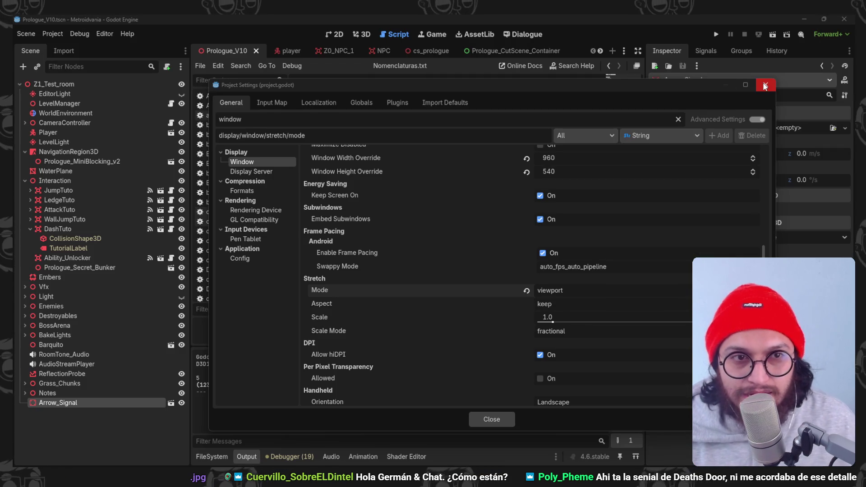
# - Close Project Settings, view the 3D scene, glance at the signpost in Blender, then reopen Godot's Project menu
pyautogui.click(763, 86)
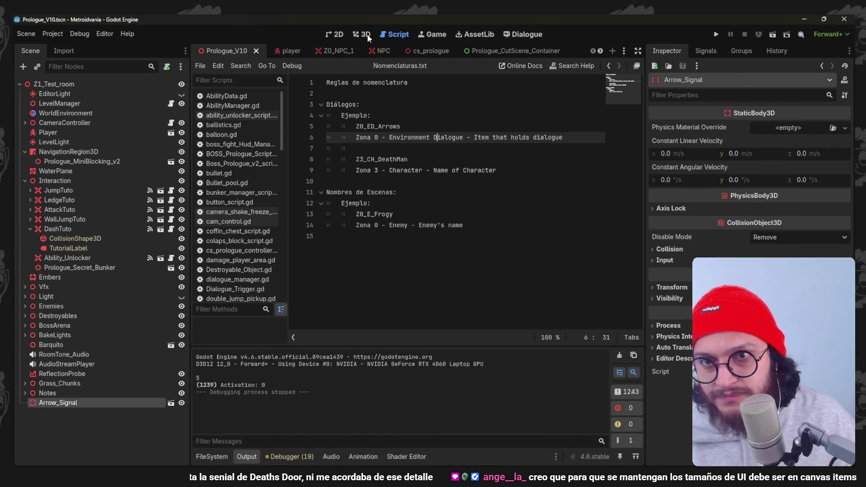
pyautogui.click(371, 35)
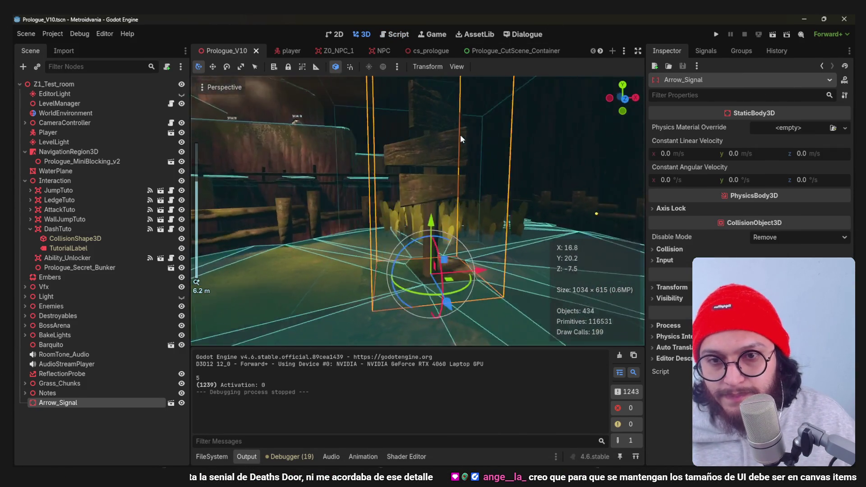
pyautogui.moveTo(662, 479)
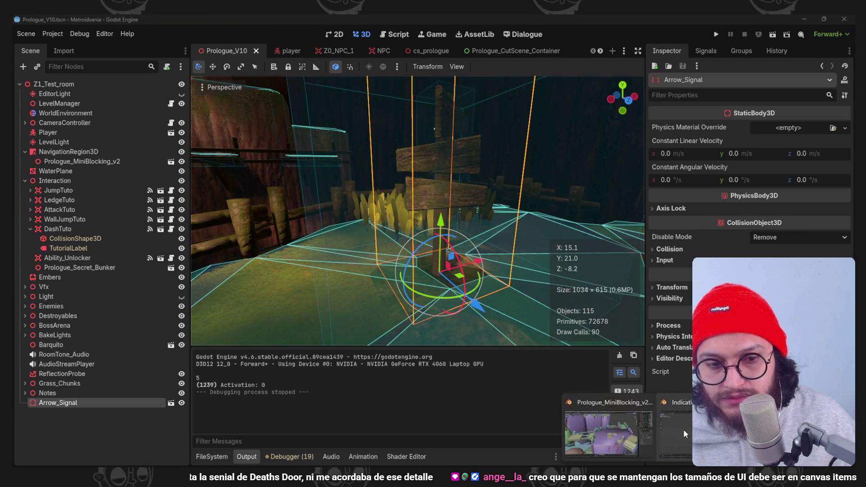
pyautogui.click(677, 428)
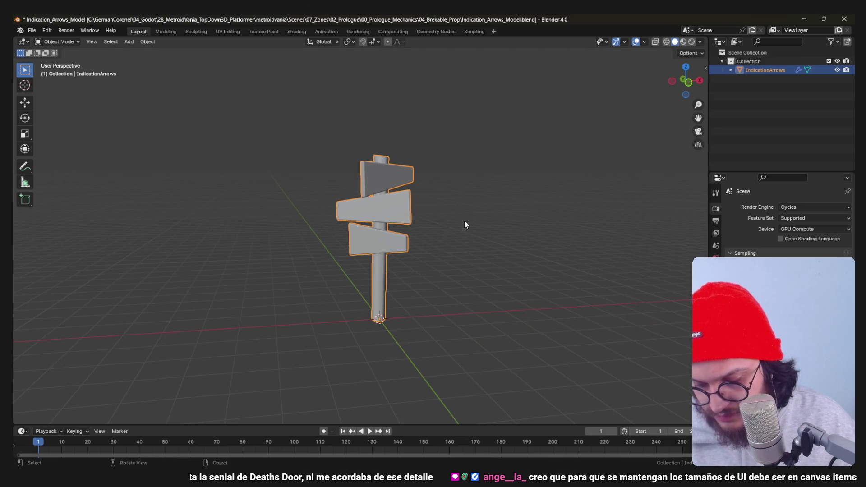
pyautogui.hotkey('alt', 'Tab')
pyautogui.click(47, 33)
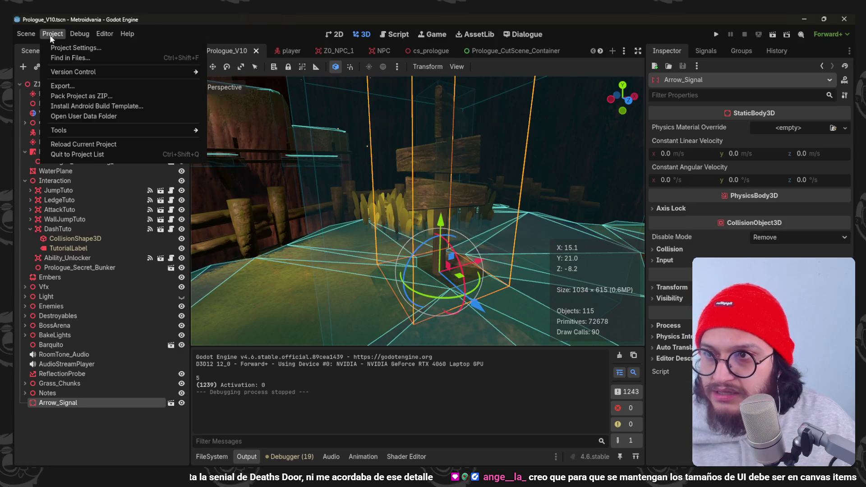
# - Set the window stretch mode to canvas_items and run the game to test it
pyautogui.click(66, 44)
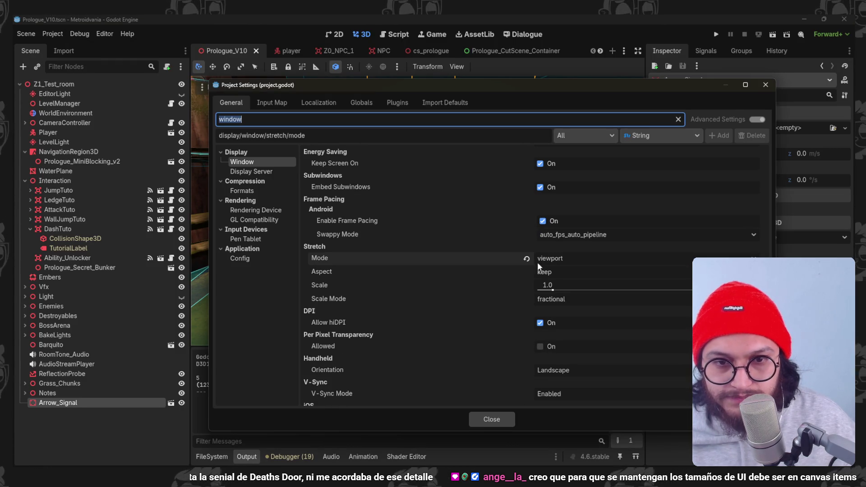
pyautogui.click(539, 263)
pyautogui.click(564, 283)
pyautogui.click(478, 418)
pyautogui.press('F5')
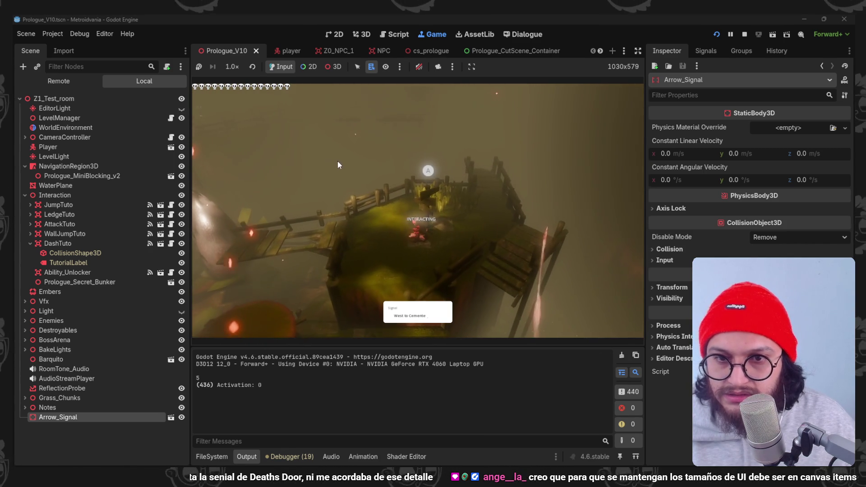
# - Stop the game, keep stretch aspect as keep, revert stretch mode to disabled, and relaunch
pyautogui.click(744, 35)
pyautogui.click(52, 33)
pyautogui.click(77, 55)
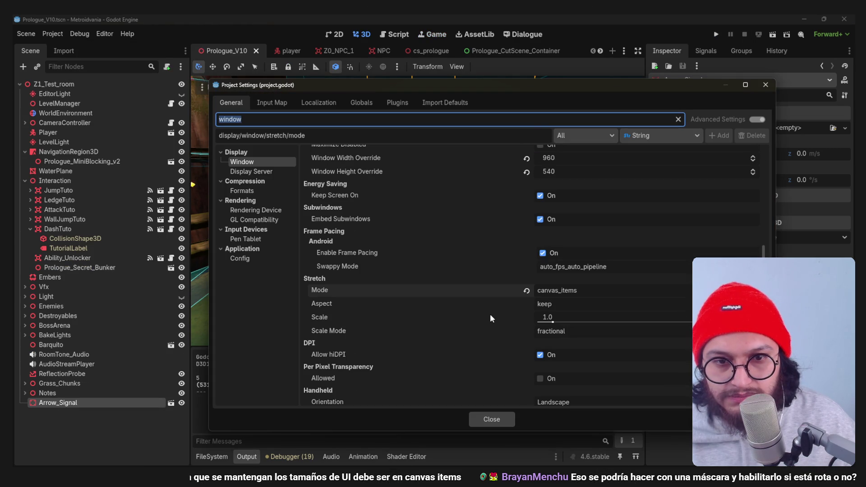
pyautogui.scroll(-2, 499, 312)
pyautogui.click(552, 276)
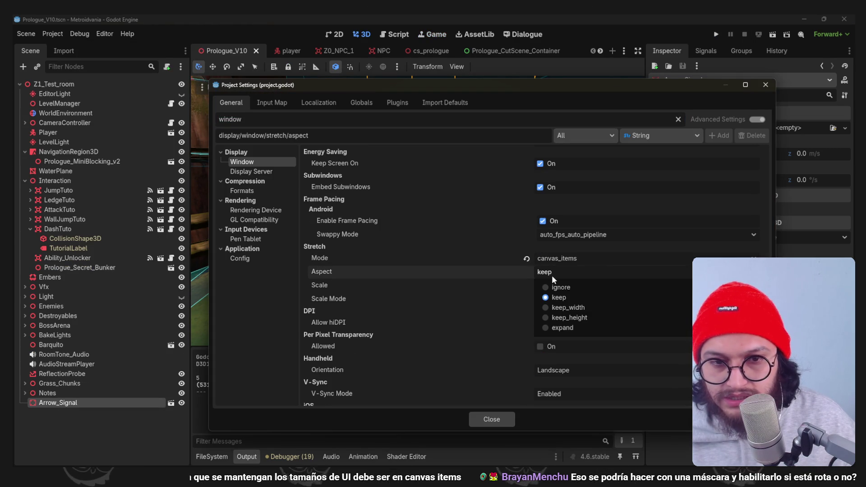
pyautogui.click(564, 261)
pyautogui.click(563, 262)
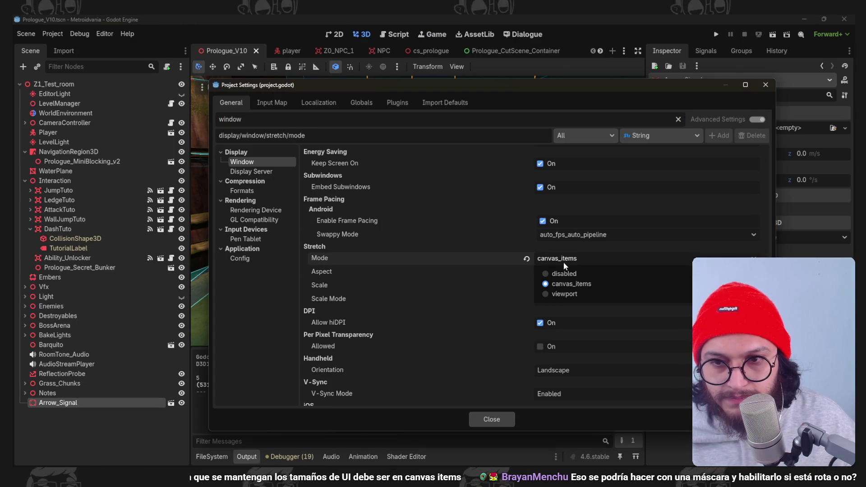
pyautogui.click(530, 261)
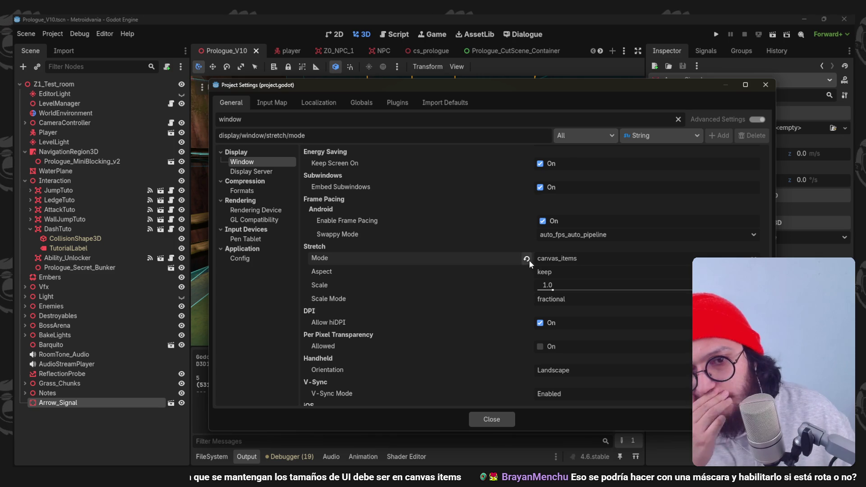
pyautogui.click(529, 259)
pyautogui.click(491, 419)
pyautogui.click(715, 35)
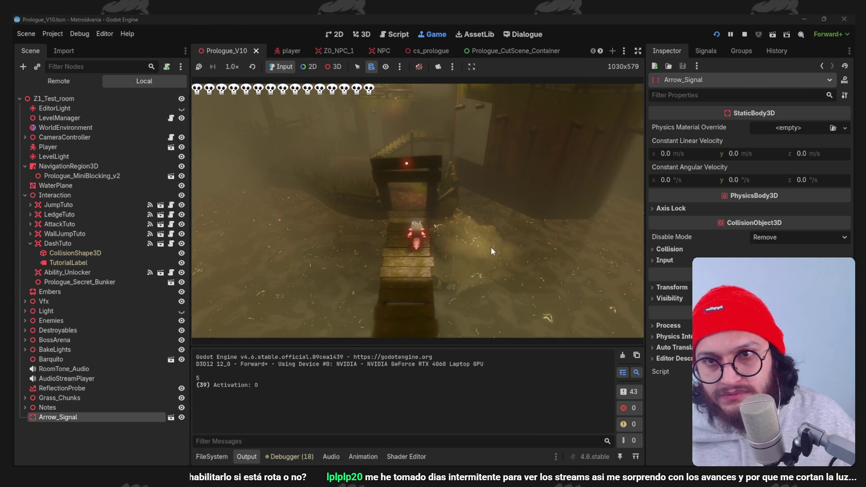
# - Resize the embedded game view, stop the game, and reopen Project Settings at the stretch aspect setting
pyautogui.moveTo(518, 345)
pyautogui.mouseDown()
pyautogui.moveTo(501, 142)
pyautogui.moveTo(482, 280)
pyautogui.moveTo(518, 351)
pyautogui.moveTo(494, 166)
pyautogui.moveTo(524, 358)
pyautogui.moveTo(514, 135)
pyautogui.moveTo(536, 312)
pyautogui.mouseUp()
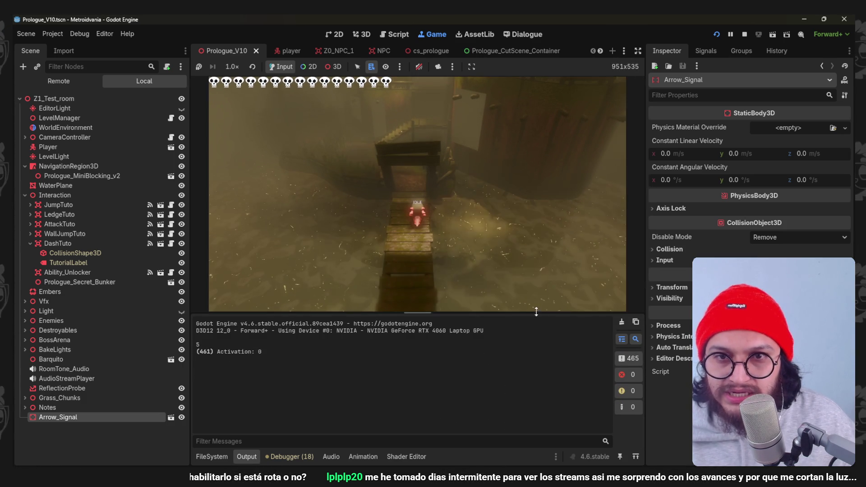
pyautogui.press('F8')
pyautogui.click(54, 34)
pyautogui.click(68, 45)
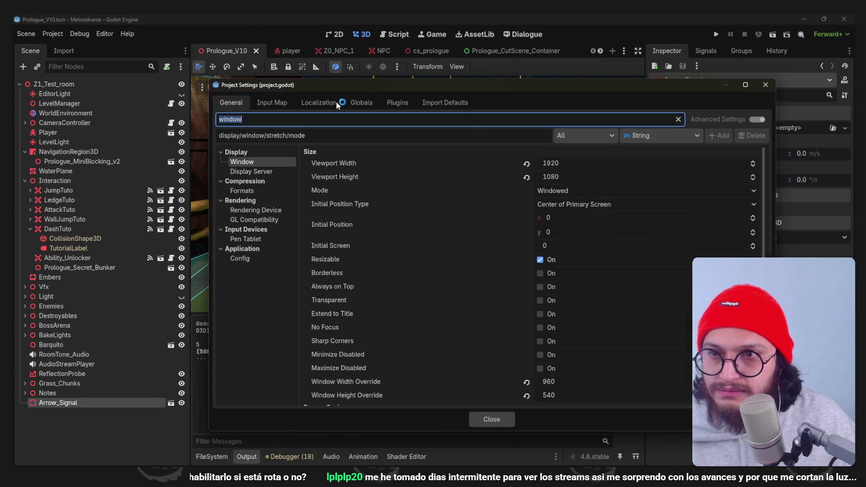
pyautogui.scroll(-6, 527, 322)
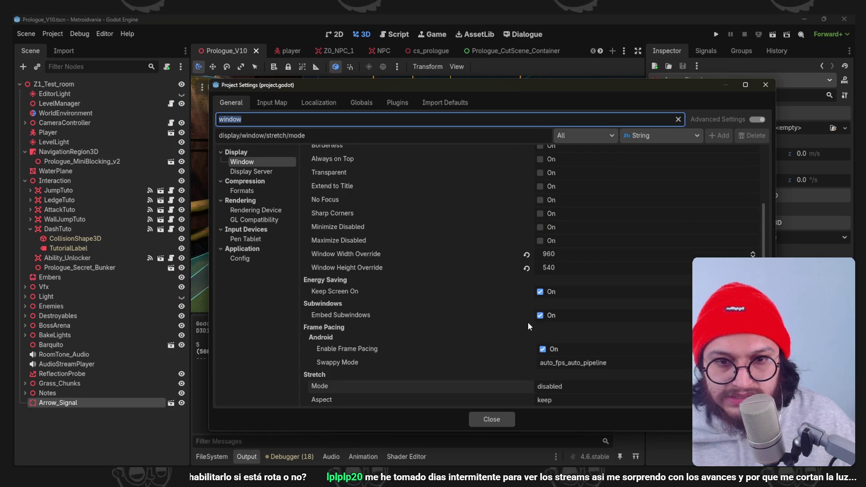
pyautogui.click(493, 308)
pyautogui.scroll(5, 465, 296)
pyautogui.scroll(-1, 465, 302)
pyautogui.scroll(1, 466, 301)
pyautogui.scroll(-1, 466, 301)
# - Set viewport size 1920×1080 and window override 960×540, then close settings and replay the game
pyautogui.click(590, 350)
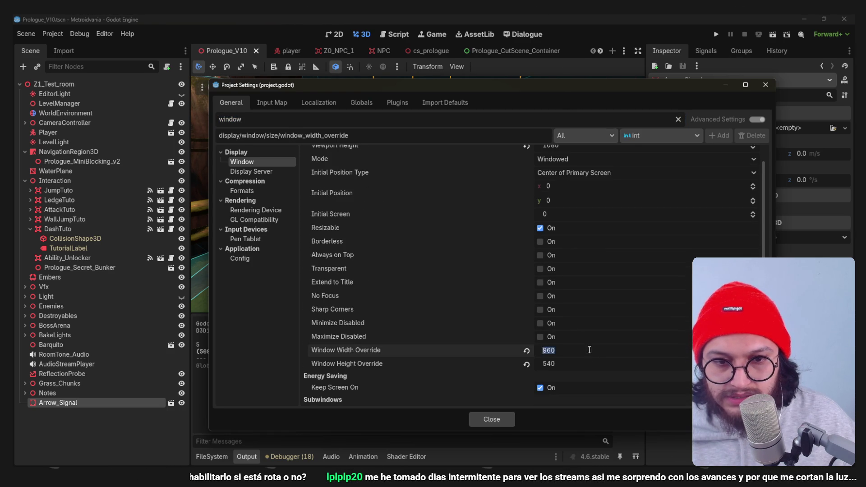
pyautogui.scroll(1, 532, 329)
pyautogui.click(587, 164)
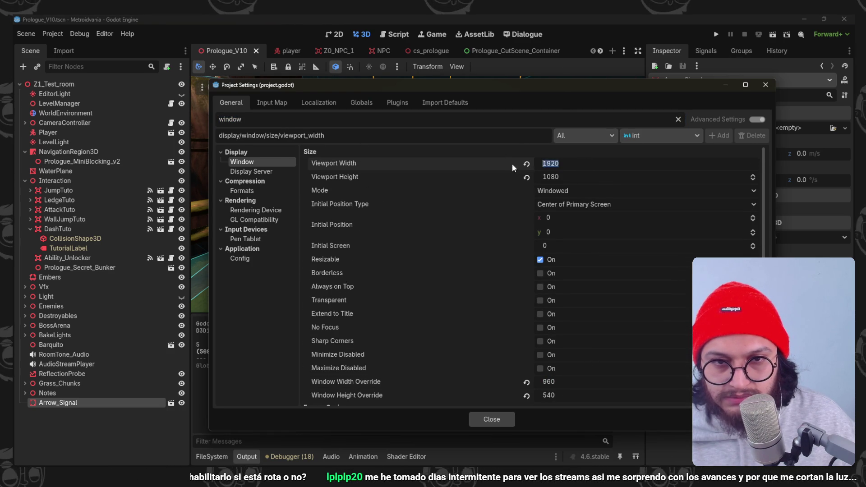
pyautogui.scroll(-1, 532, 217)
pyautogui.click(562, 331)
pyautogui.click(491, 290)
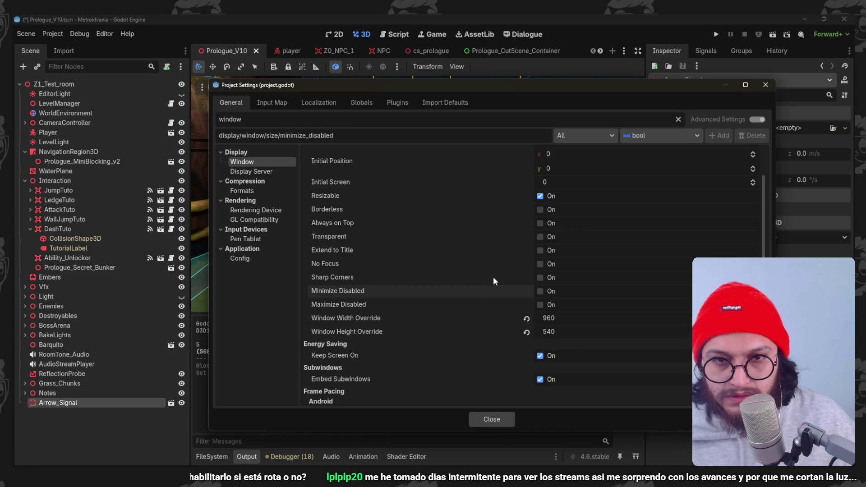
pyautogui.scroll(1, 491, 284)
pyautogui.click(582, 176)
pyautogui.click(550, 224)
pyautogui.click(526, 381)
pyautogui.click(526, 395)
pyautogui.click(492, 419)
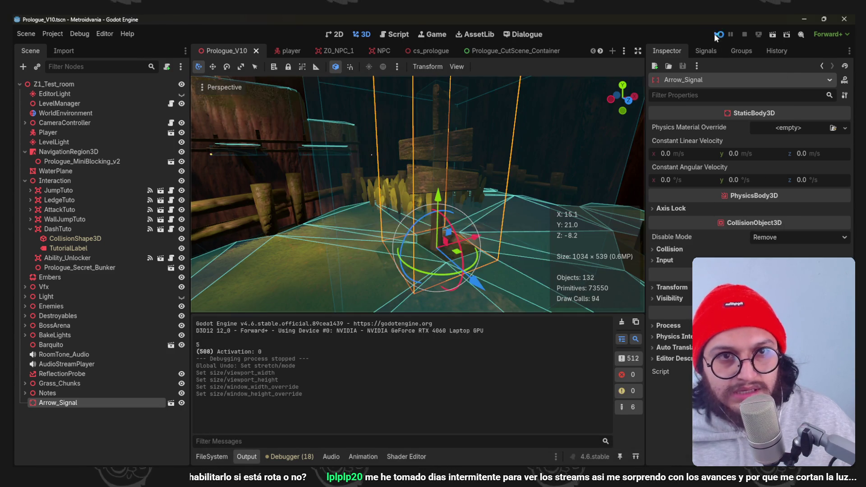
pyautogui.click(715, 34)
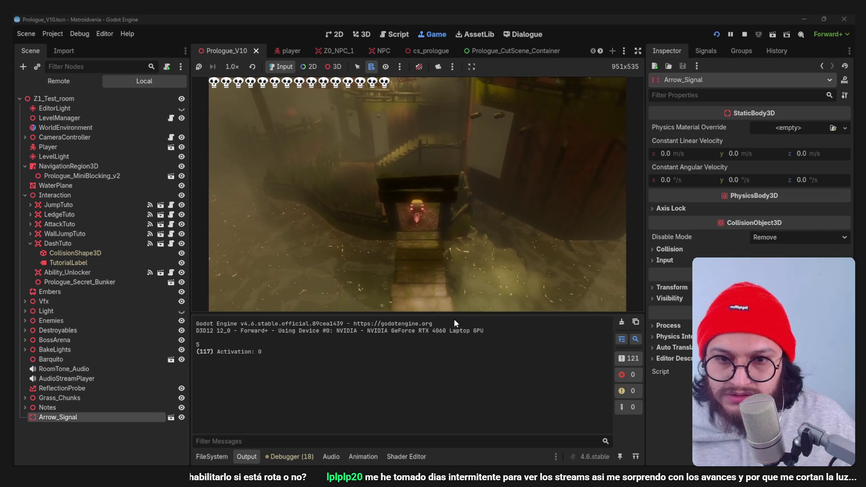
# - Enlarge the output panel, play through the level, then stop the game and switch to Blender
pyautogui.moveTo(436, 314)
pyautogui.mouseDown()
pyautogui.moveTo(436, 271)
pyautogui.moveTo(436, 344)
pyautogui.moveTo(436, 308)
pyautogui.mouseUp()
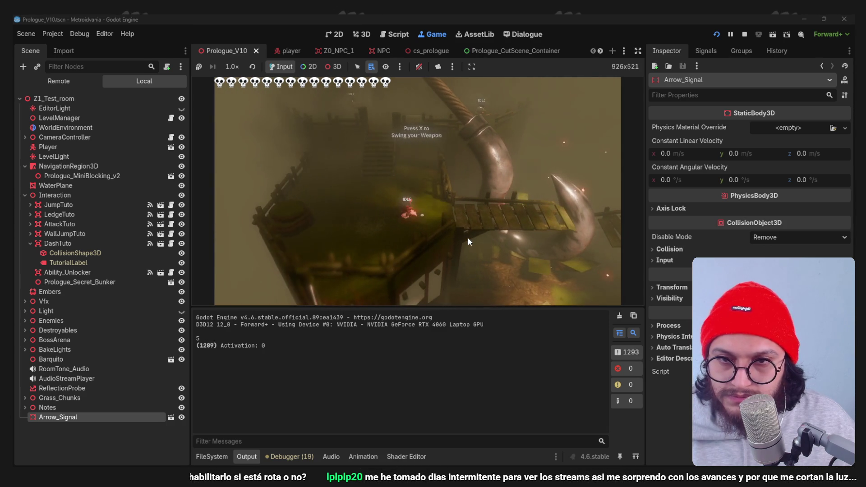
pyautogui.click(744, 35)
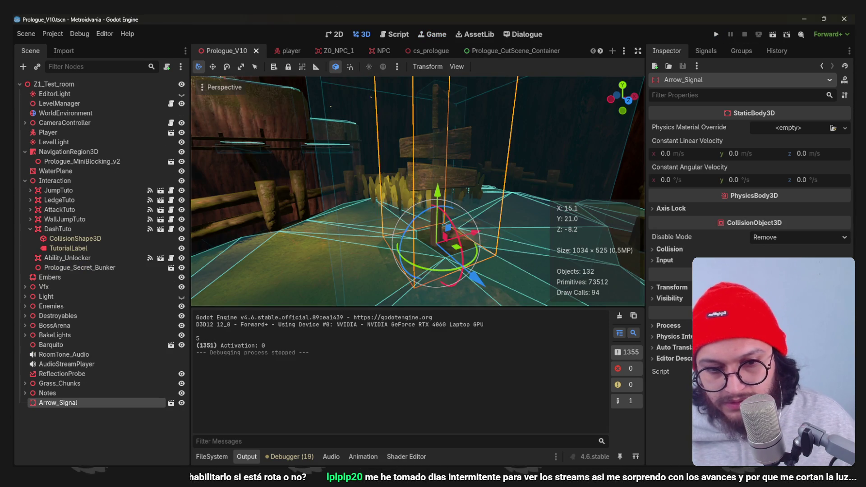
pyautogui.hotkey('alt', 'Tab')
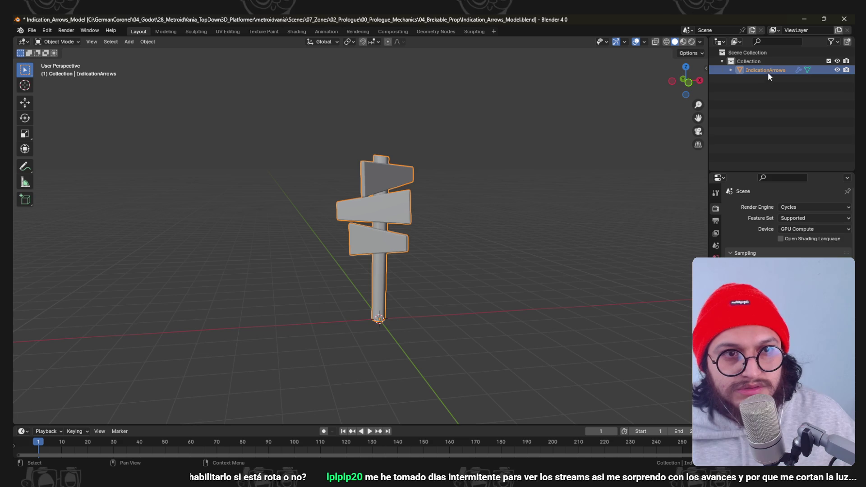
# - Duplicate the IndicationArrows signpost in place and rename the copy IndicationArrows_Breaked
pyautogui.doubleClick(772, 70)
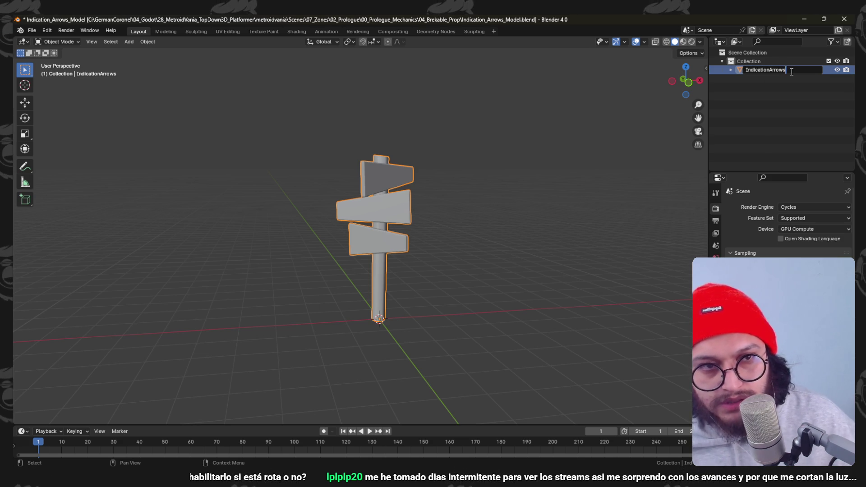
pyautogui.write('-h')
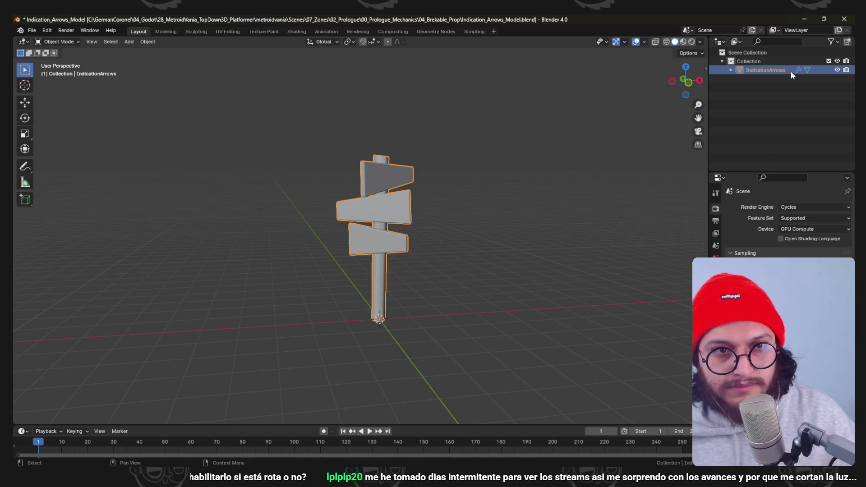
pyautogui.click(409, 175)
pyautogui.hotkey('shift', 'd')
pyautogui.press('Escape')
pyautogui.write('IndicationArrows_Break')
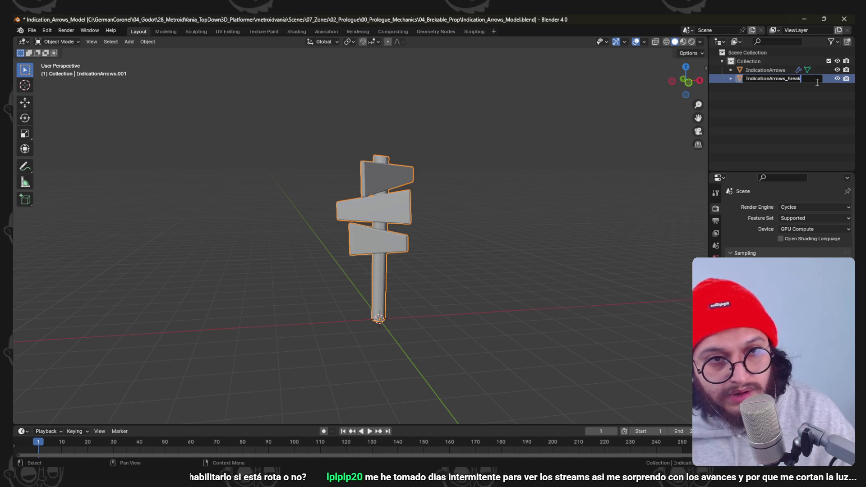
pyautogui.write('ed')
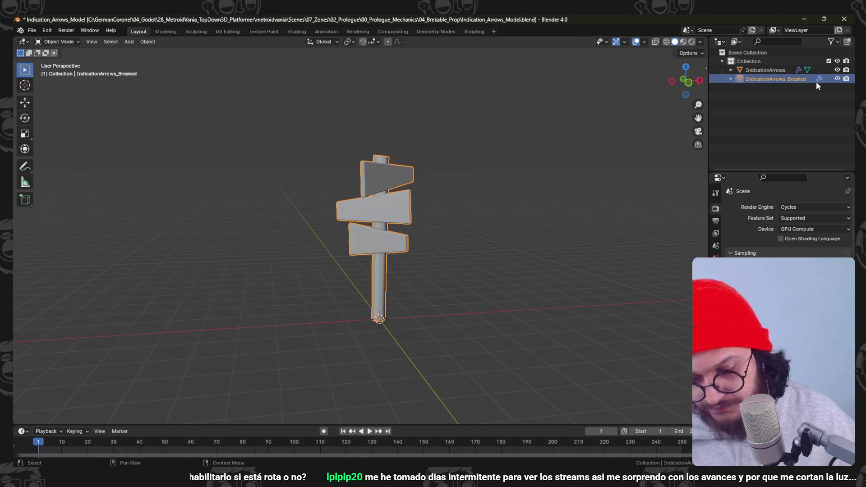
pyautogui.press('Return')
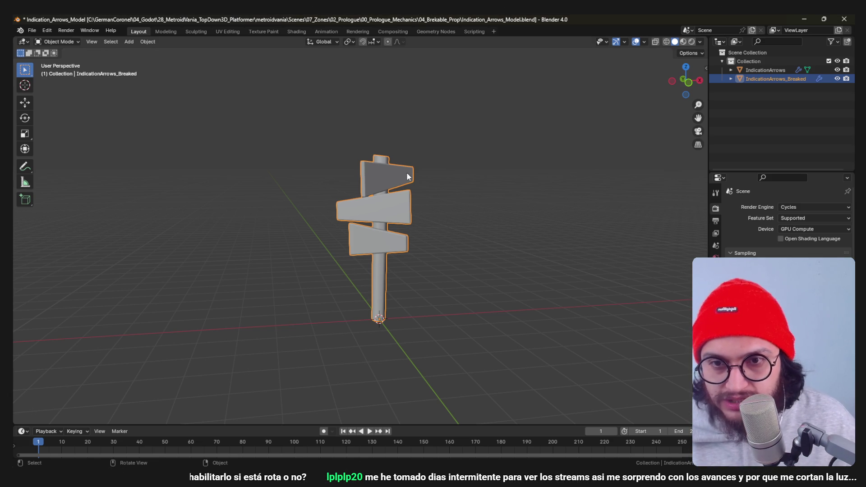
# - In Edit Mode, move the copy's two upper sign boards down to the ground
pyautogui.press('KP_1')
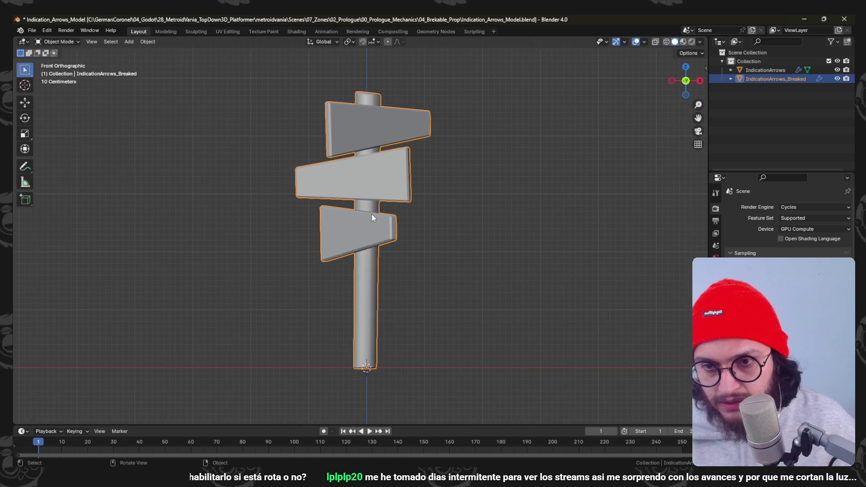
pyautogui.press('Tab')
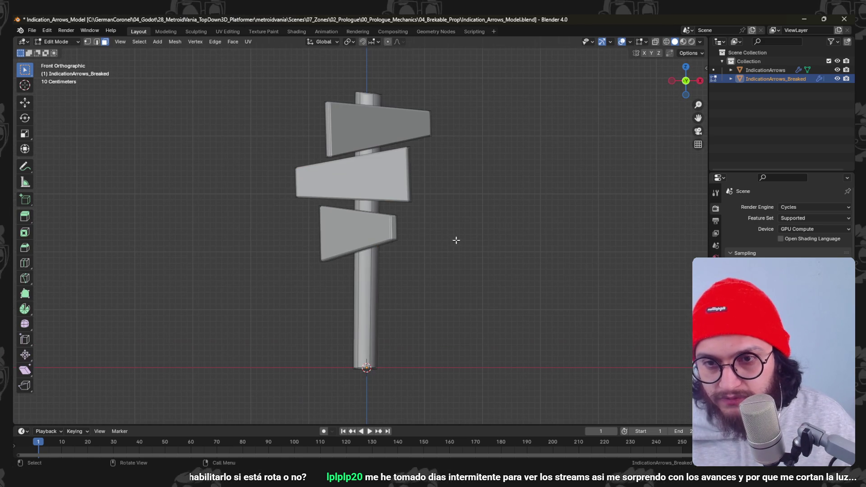
pyautogui.press('1')
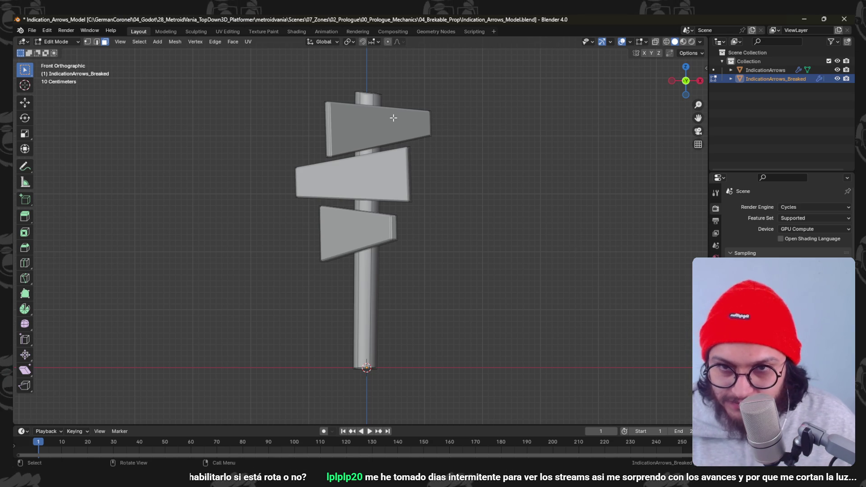
pyautogui.press('l')
pyautogui.press('l')
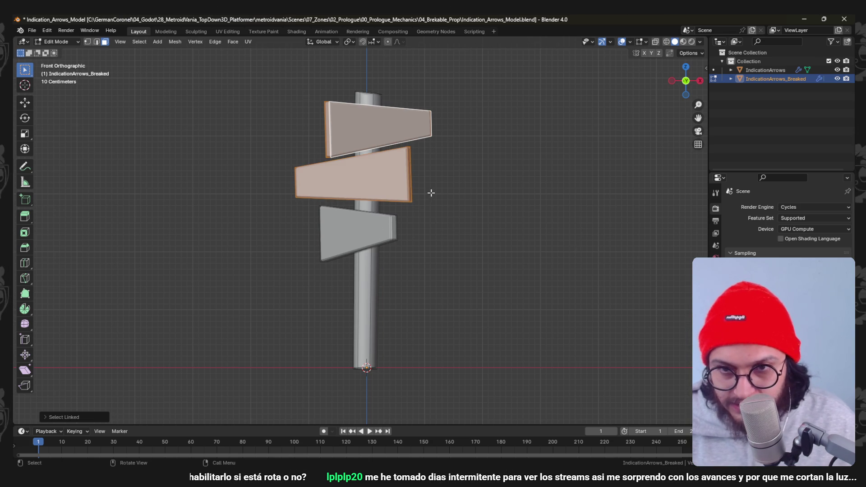
pyautogui.press('g')
pyautogui.click(539, 339)
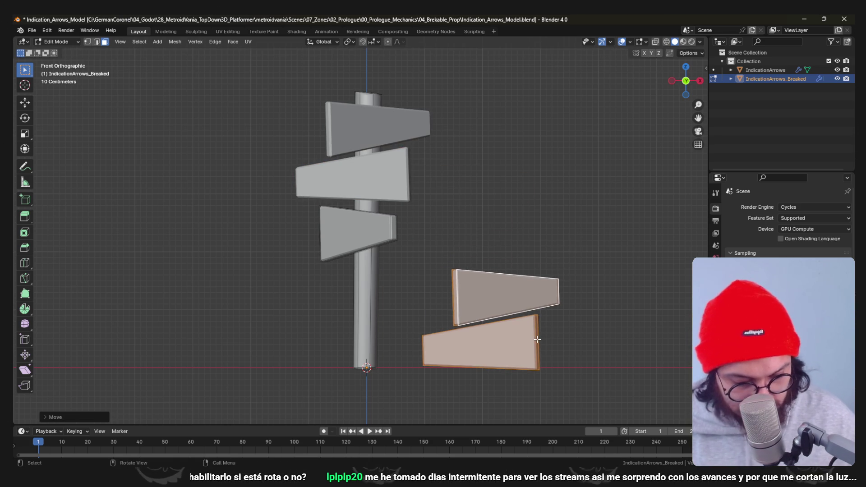
pyautogui.press('KP_3')
pyautogui.hotkey('alt', 'a')
pyautogui.press('l')
pyautogui.moveTo(419, 310); pyautogui.dragTo(536, 289)
# - Hide the original IndicationArrows object and delete the two fallen boards from the copy
pyautogui.press('Tab')
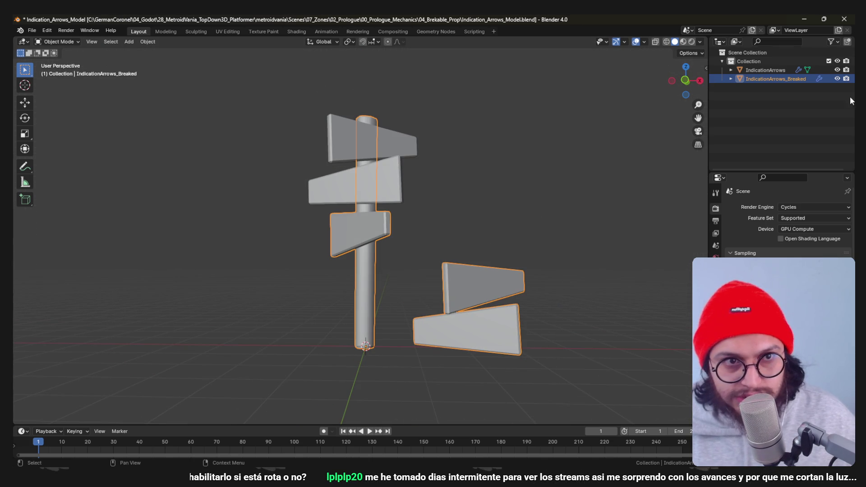
pyautogui.click(837, 70)
pyautogui.press('Tab')
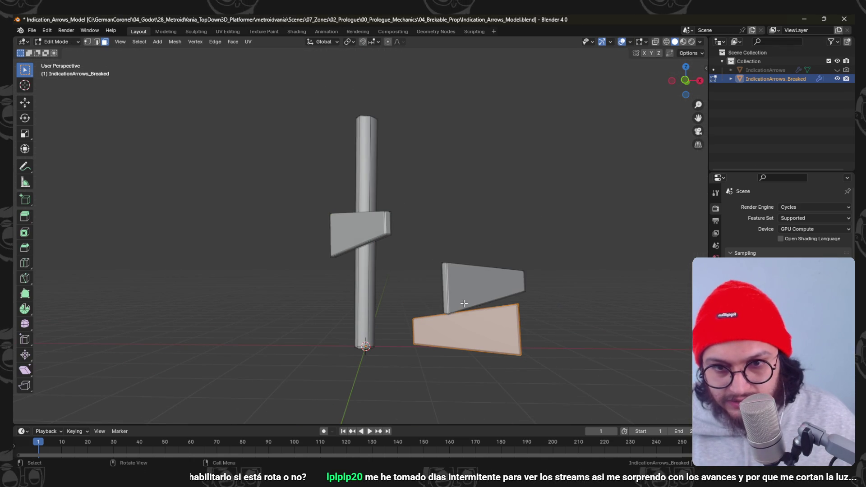
pyautogui.press('l')
pyautogui.press('x')
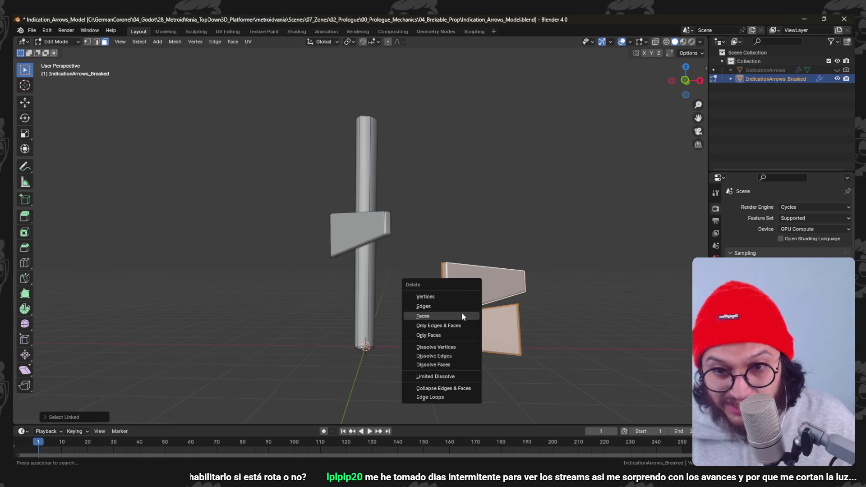
pyautogui.click(461, 312)
pyautogui.moveTo(462, 312)
pyautogui.mouseDown()
pyautogui.moveTo(402, 237)
pyautogui.moveTo(388, 151)
pyautogui.mouseUp()
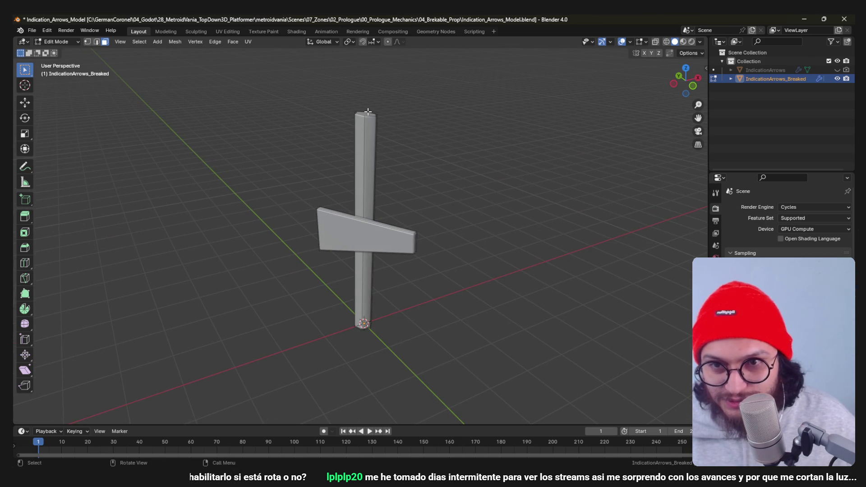
pyautogui.moveTo(362, 111)
pyautogui.mouseDown()
pyautogui.moveTo(377, 122)
pyautogui.moveTo(371, 113)
pyautogui.mouseUp()
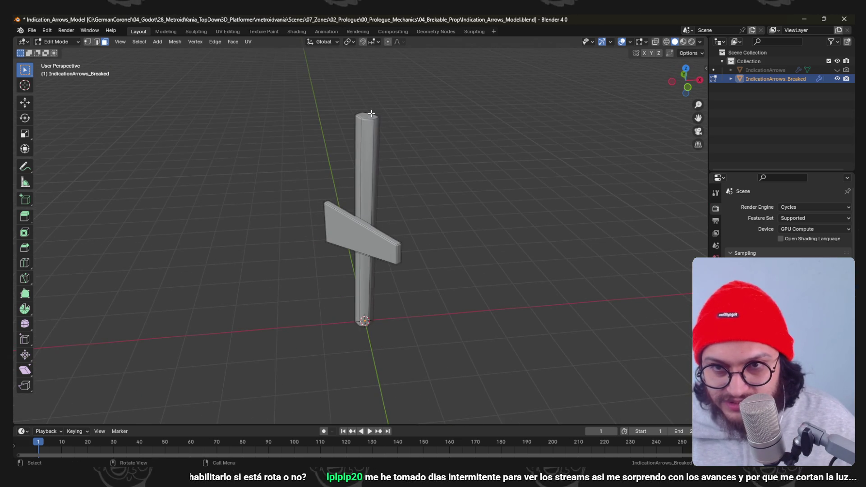
# - Slide the shaft's top edge down to shorten the post to just above the blade
pyautogui.press('KP_1')
pyautogui.press('g')
pyautogui.press('g')
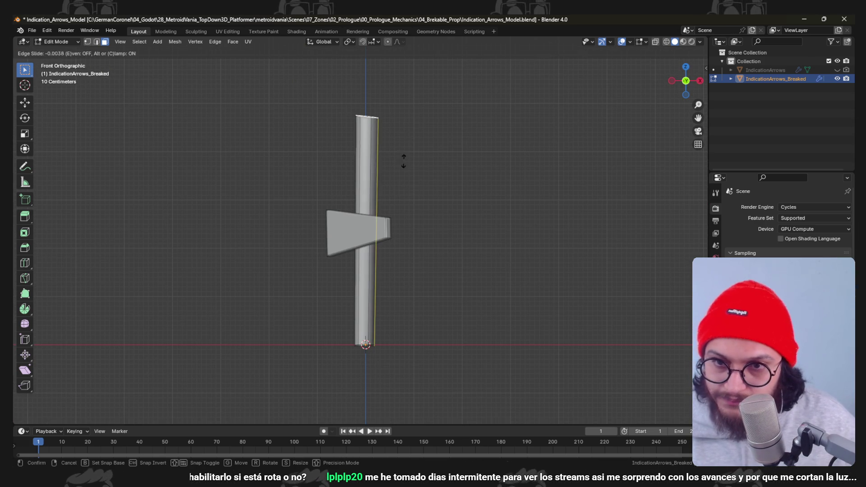
pyautogui.click(400, 217)
pyautogui.hotkey('ctrl', 'z')
pyautogui.hotkey('ctrl', 'z')
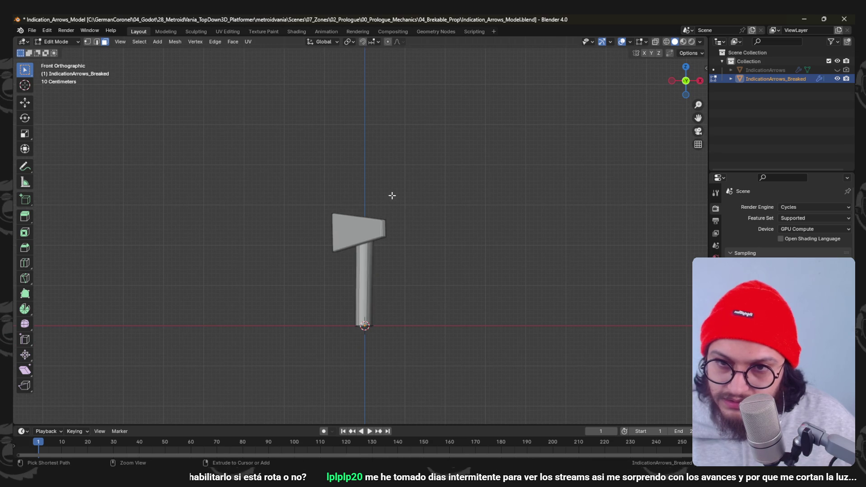
pyautogui.press('g')
pyautogui.press('g')
pyautogui.click(400, 235)
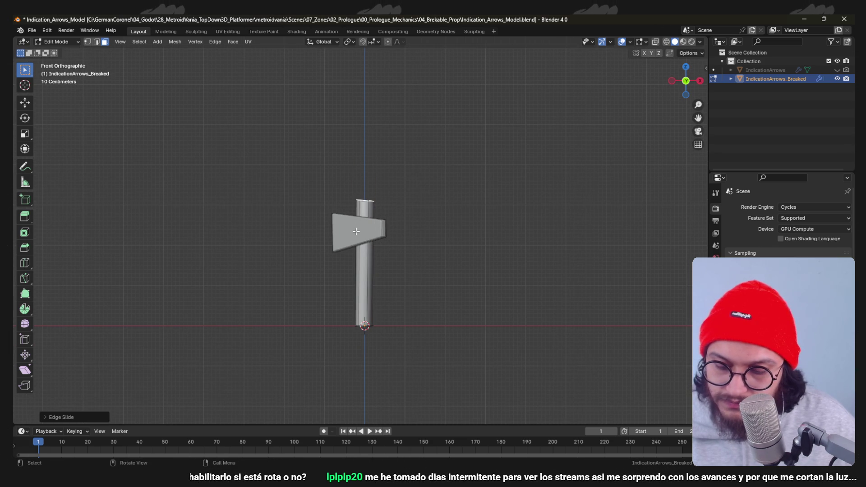
# - Tilt the remaining plank and move it lower on the shaft
pyautogui.moveTo(362, 232); pyautogui.dragTo(420, 237)
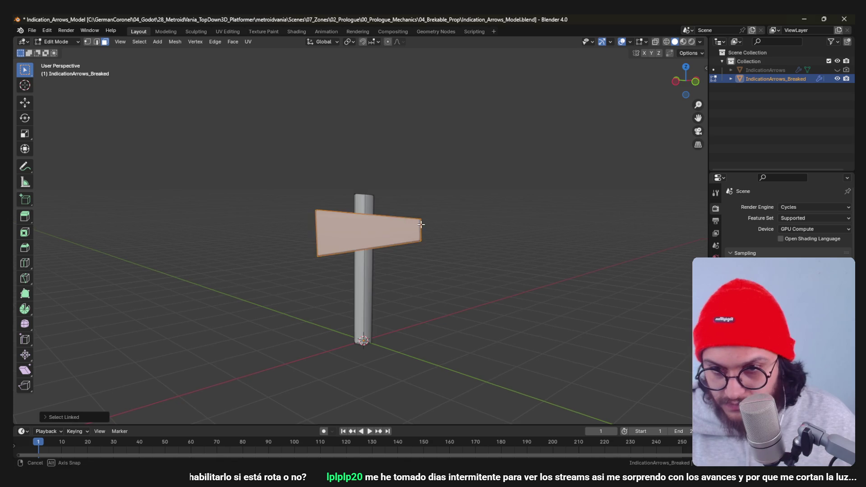
pyautogui.press('r')
pyautogui.press('g')
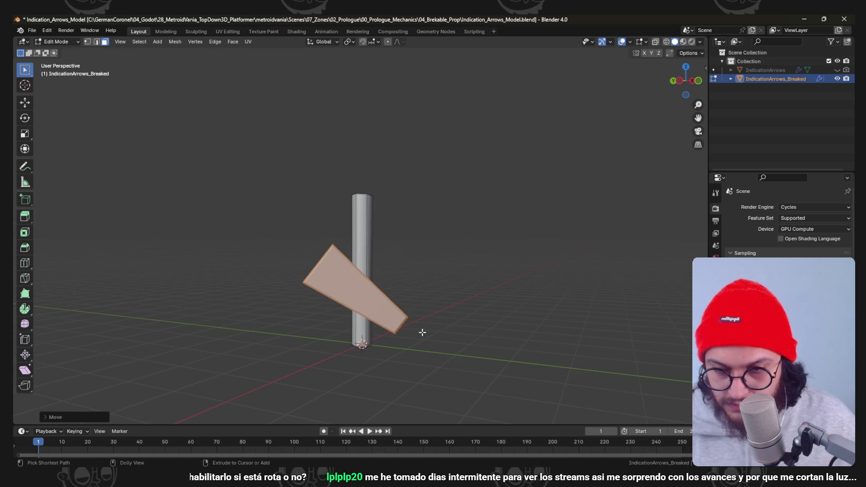
pyautogui.click(421, 332)
pyautogui.moveTo(421, 332)
pyautogui.mouseDown()
pyautogui.moveTo(379, 289)
pyautogui.moveTo(383, 271)
pyautogui.moveTo(360, 251)
pyautogui.mouseUp()
# - Duplicate the plank to the post top and slide its end edge to taper it to a point
pyautogui.hotkey('shift', 'd')
pyautogui.click(363, 164)
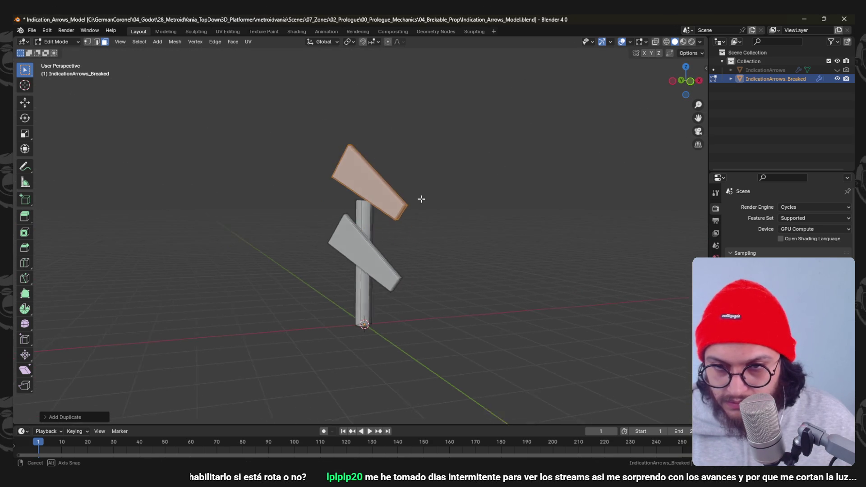
pyautogui.scroll(2, 383, 148)
pyautogui.moveTo(382, 148)
pyautogui.mouseDown()
pyautogui.moveTo(291, 187)
pyautogui.moveTo(394, 284)
pyautogui.moveTo(409, 277)
pyautogui.mouseUp()
pyautogui.press('2')
pyautogui.click(409, 279)
pyautogui.press('g')
pyautogui.press('g')
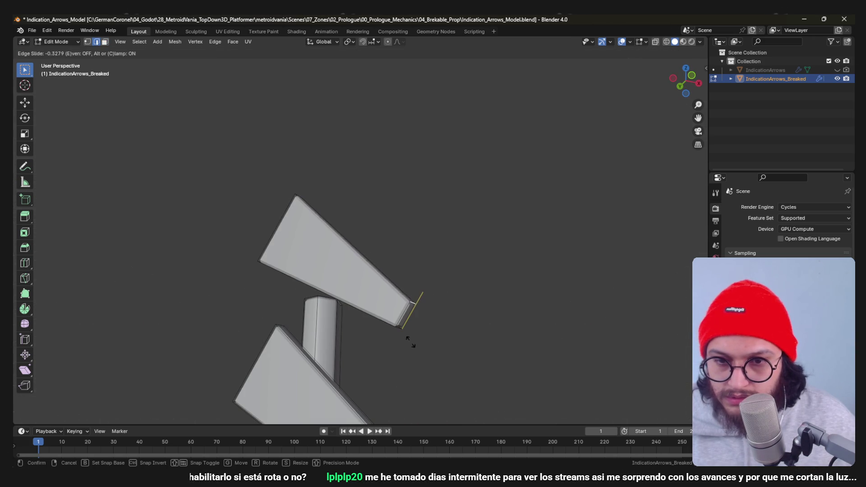
pyautogui.moveTo(400, 379)
pyautogui.mouseDown()
pyautogui.moveTo(400, 319)
pyautogui.moveTo(312, 213)
pyautogui.mouseUp()
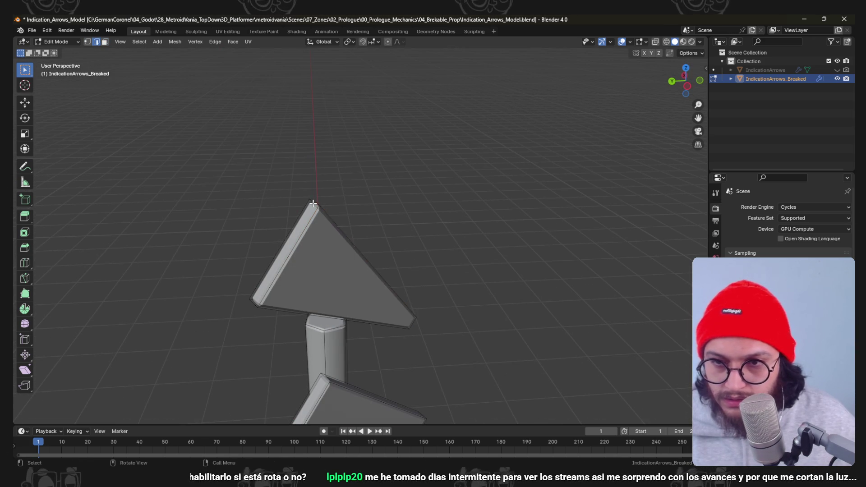
pyautogui.press('g')
pyautogui.press('g')
pyautogui.click(287, 290)
# - Bevel the arrow board's two corner vertices and its long top edge
pyautogui.press('1')
pyautogui.click(256, 306)
pyautogui.hotkey('ctrl', 'shift', 'b')
pyautogui.click(335, 300)
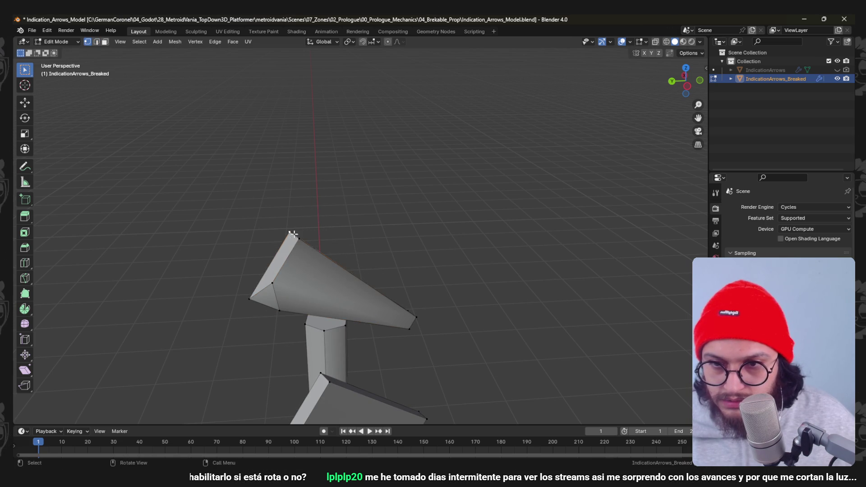
pyautogui.hotkey('ctrl', 'shift', 'b')
pyautogui.click(351, 282)
pyautogui.press('2')
pyautogui.click(384, 300)
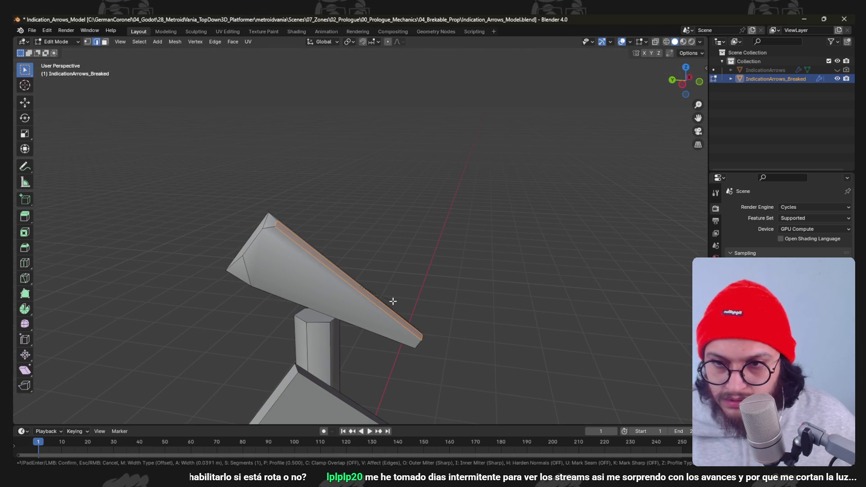
pyautogui.hotkey('ctrl', 'b')
pyautogui.click(392, 299)
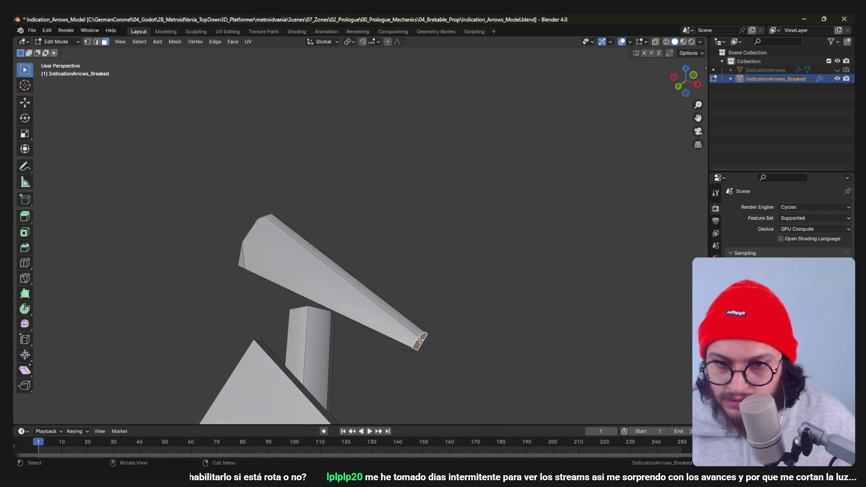
pyautogui.press('g')
pyautogui.press('g')
# - Rotate the arrow-head board around Z, nudge it into place, and leave Edit Mode
pyautogui.press('a')
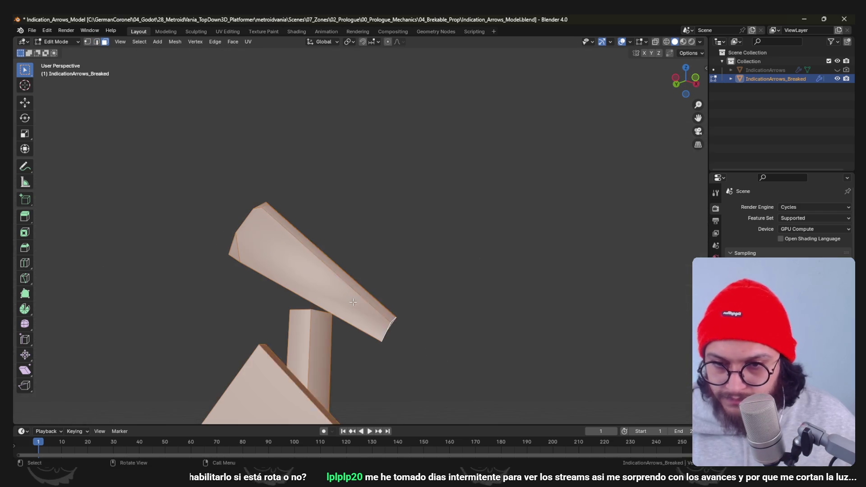
pyautogui.hotkey('alt', 'a')
pyautogui.press('l')
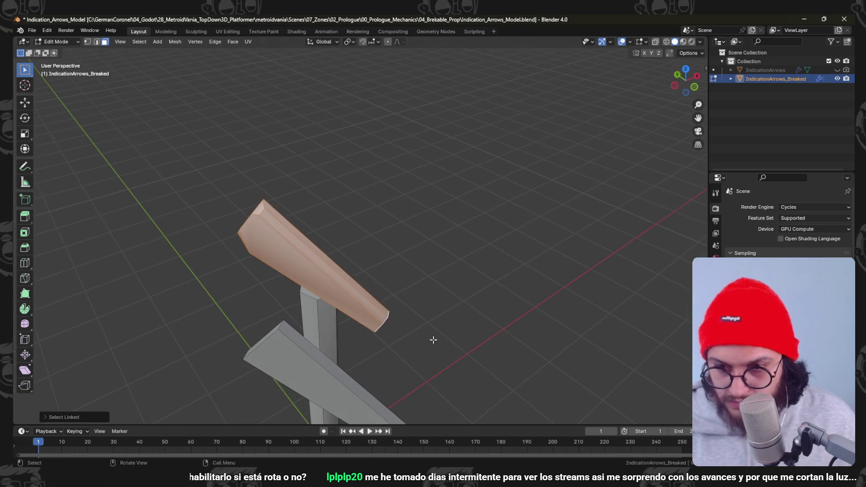
pyautogui.press('r')
pyautogui.press('z')
pyautogui.click(377, 264)
pyautogui.moveTo(402, 256)
pyautogui.mouseDown()
pyautogui.moveTo(441, 299)
pyautogui.moveTo(415, 285)
pyautogui.moveTo(443, 349)
pyautogui.moveTo(456, 342)
pyautogui.moveTo(454, 253)
pyautogui.mouseUp()
pyautogui.press('g')
pyautogui.click(435, 300)
pyautogui.moveTo(435, 299)
pyautogui.mouseDown()
pyautogui.moveTo(360, 298)
pyautogui.moveTo(426, 267)
pyautogui.moveTo(412, 290)
pyautogui.moveTo(346, 299)
pyautogui.mouseUp()
pyautogui.press('Tab')
pyautogui.scroll(-3, 346, 299)
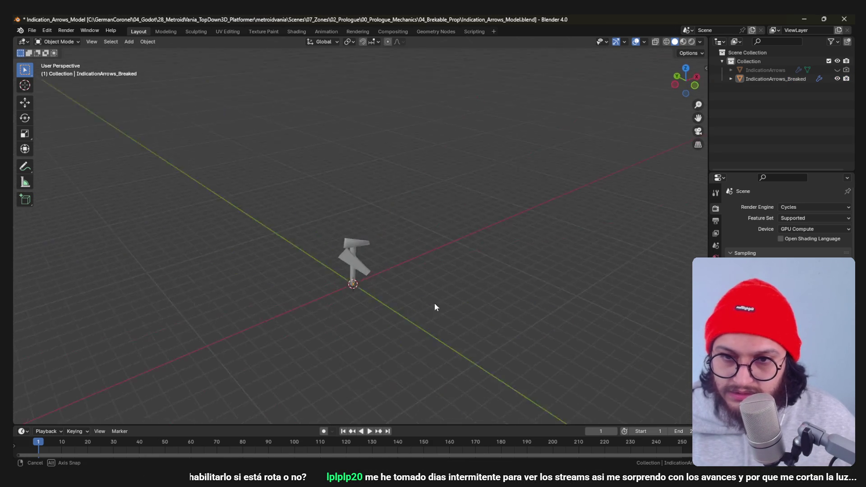
# - Keep IndicationArrows hidden and move the broken signpost's angled plank down toward its base
pyautogui.click(838, 69)
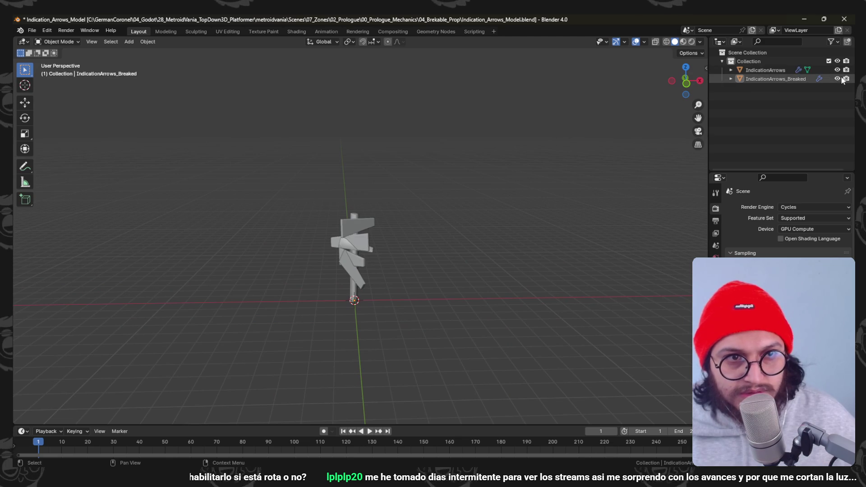
pyautogui.click(837, 69)
pyautogui.moveTo(518, 180)
pyautogui.mouseDown()
pyautogui.moveTo(432, 198)
pyautogui.moveTo(299, 246)
pyautogui.moveTo(493, 199)
pyautogui.mouseUp()
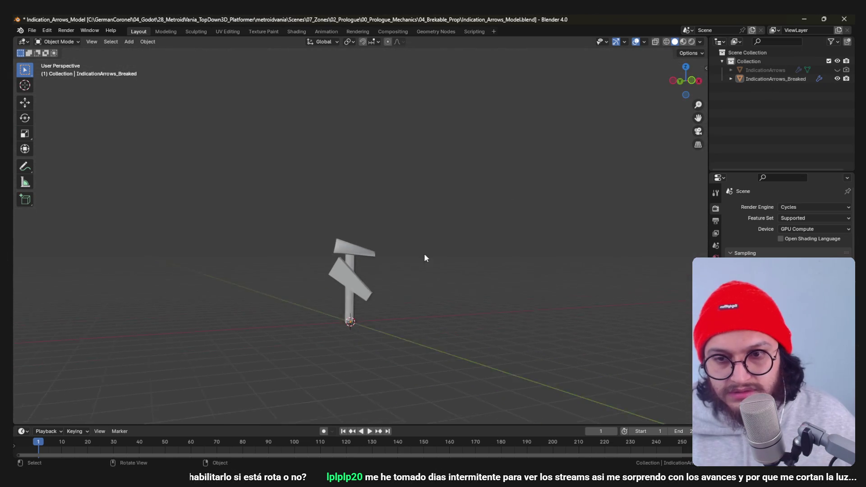
pyautogui.click(347, 296)
pyautogui.press('Tab')
pyautogui.press('l')
pyautogui.press('g')
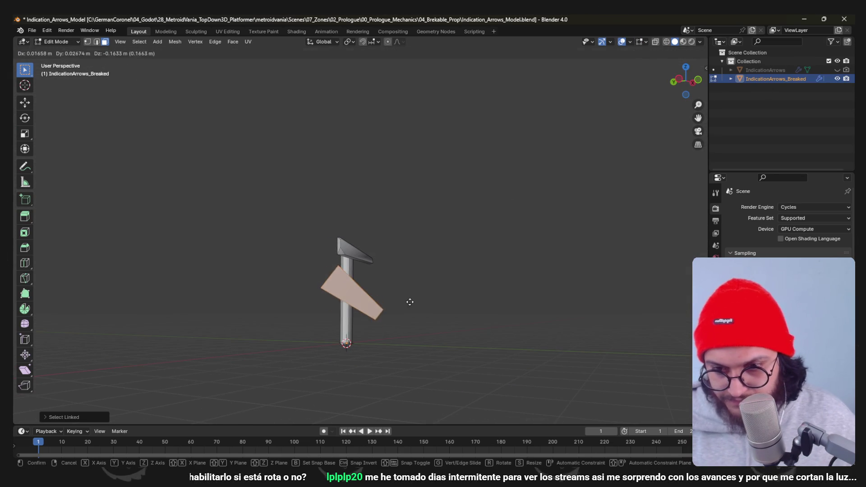
pyautogui.click(381, 323)
pyautogui.moveTo(381, 323)
pyautogui.mouseDown()
pyautogui.moveTo(315, 331)
pyautogui.moveTo(338, 299)
pyautogui.moveTo(344, 317)
pyautogui.mouseUp()
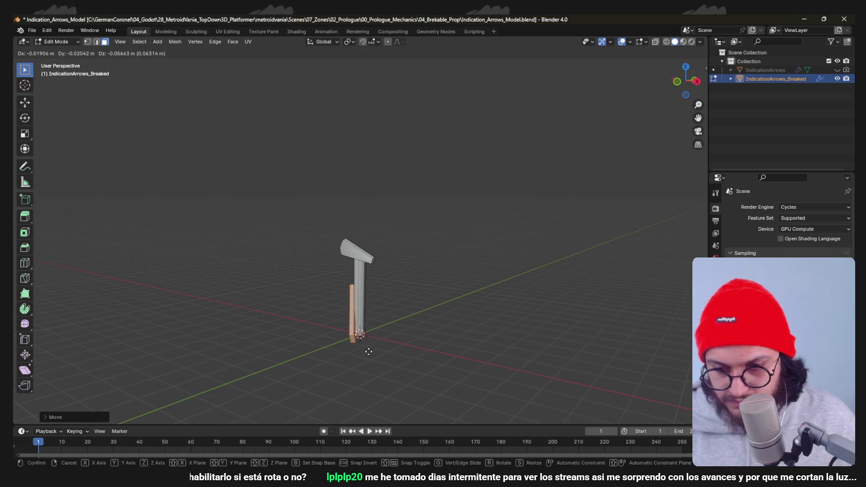
pyautogui.click(368, 351)
pyautogui.press('Tab')
# - View the broken signpost in Material Preview shading, then return to Godot
pyautogui.moveTo(378, 319); pyautogui.dragTo(442, 293)
pyautogui.scroll(5, 469, 282)
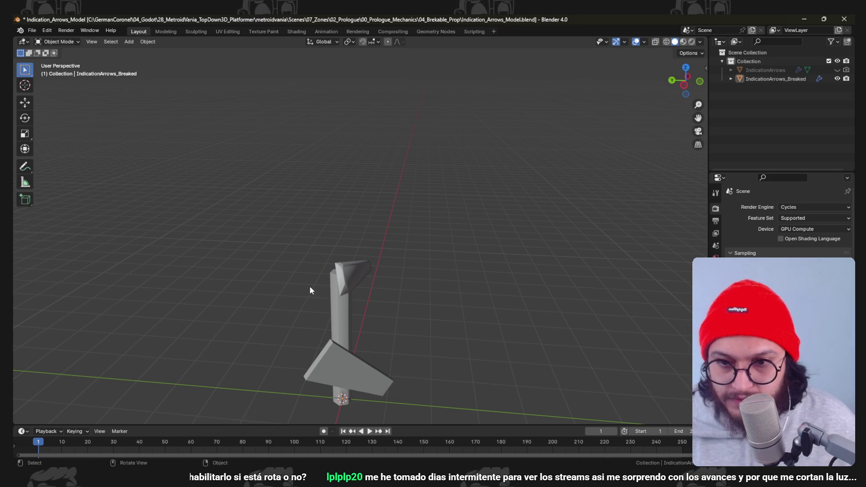
pyautogui.click(353, 321)
pyautogui.moveTo(354, 321)
pyautogui.mouseDown()
pyautogui.moveTo(257, 293)
pyautogui.moveTo(319, 332)
pyautogui.moveTo(359, 161)
pyautogui.mouseUp()
pyautogui.press('Tab')
pyautogui.press('z')
pyautogui.click(394, 284)
pyautogui.moveTo(425, 240)
pyautogui.mouseDown()
pyautogui.moveTo(478, 245)
pyautogui.moveTo(361, 232)
pyautogui.mouseUp()
pyautogui.press('Tab')
pyautogui.click(804, 16)
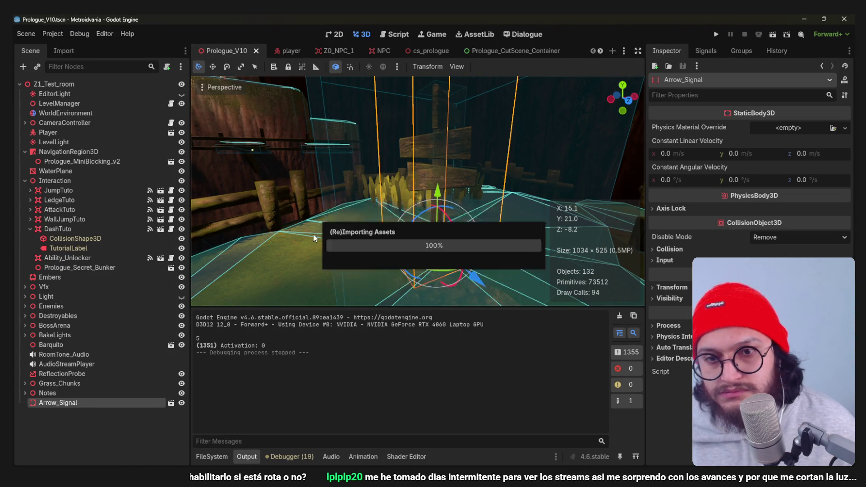
# - Open res://Dialogues/01_Z0_Prologue_Dialogues in the FileSystem dock to reveal Z0_ED_Arrows.dialogue
pyautogui.click(211, 456)
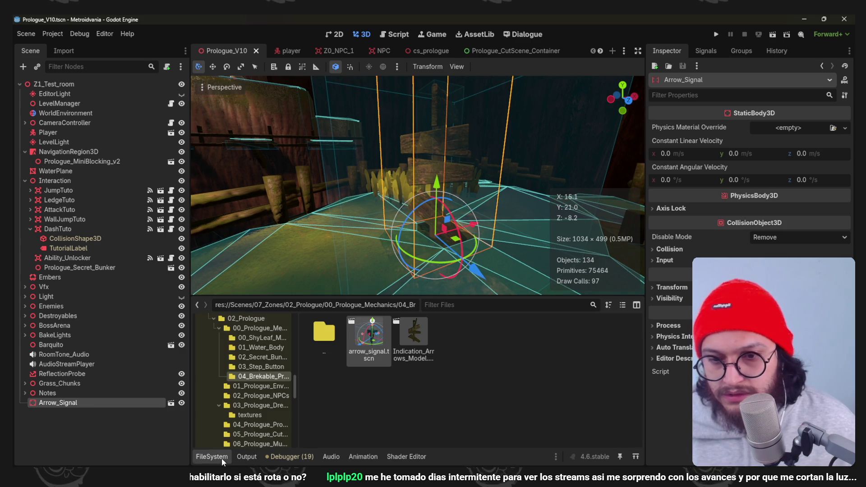
pyautogui.scroll(10, 276, 371)
pyautogui.scroll(5, 277, 371)
pyautogui.click(270, 378)
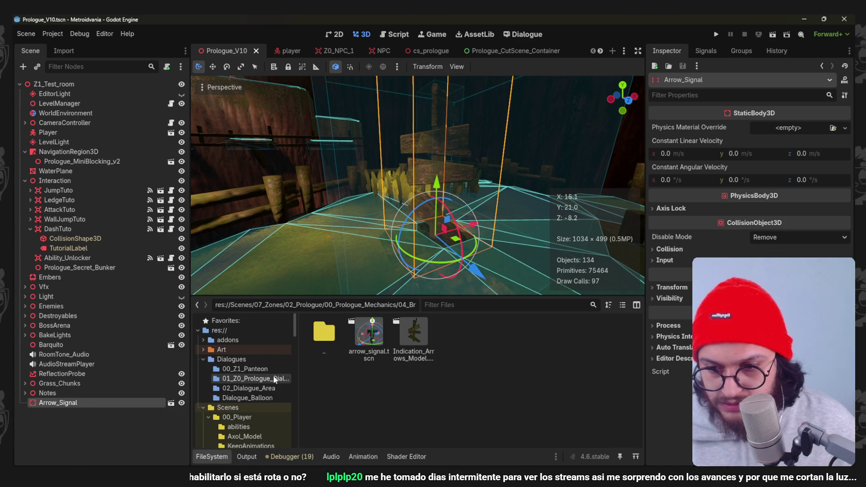
pyautogui.click(231, 359)
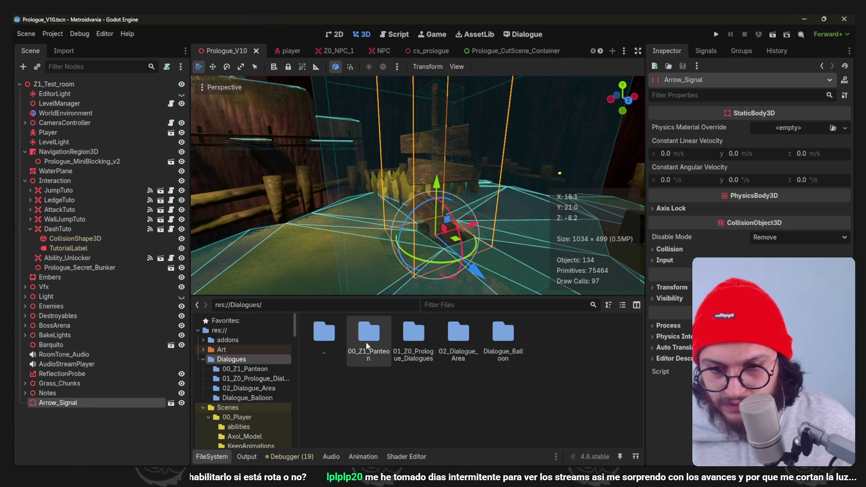
pyautogui.doubleClick(413, 336)
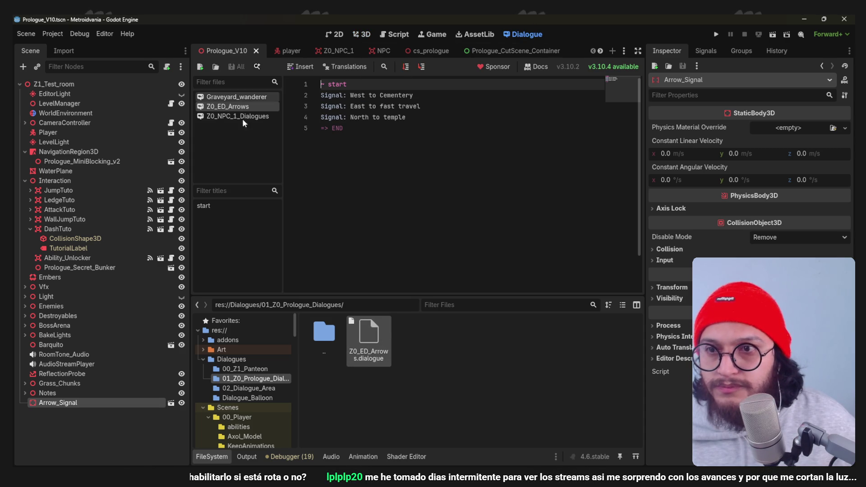
# - Look over the Z0_ED_Arrows lines and browse the dialogue snippet list without inserting anything
pyautogui.click(340, 95)
pyautogui.click(237, 117)
pyautogui.click(228, 107)
pyautogui.click(332, 117)
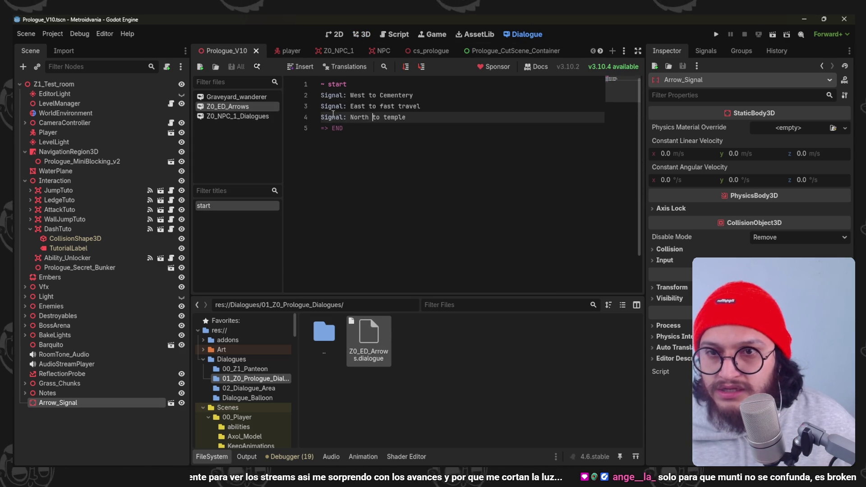
pyautogui.click(416, 95)
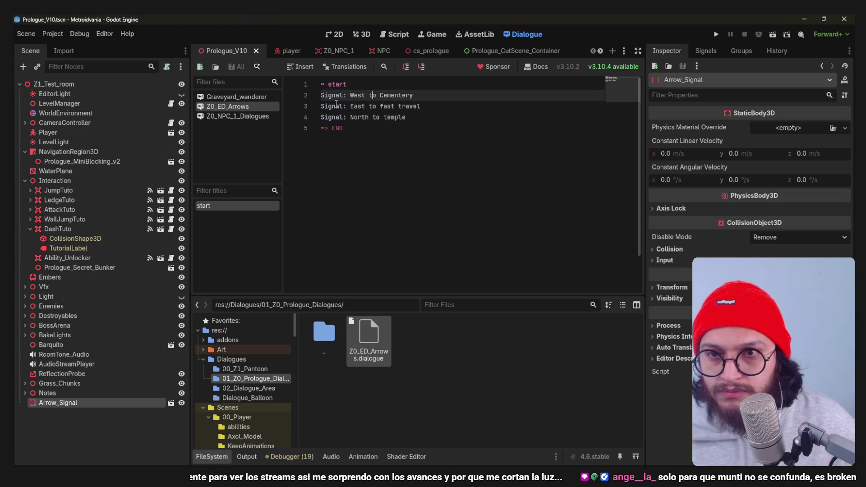
pyautogui.doubleClick(372, 95)
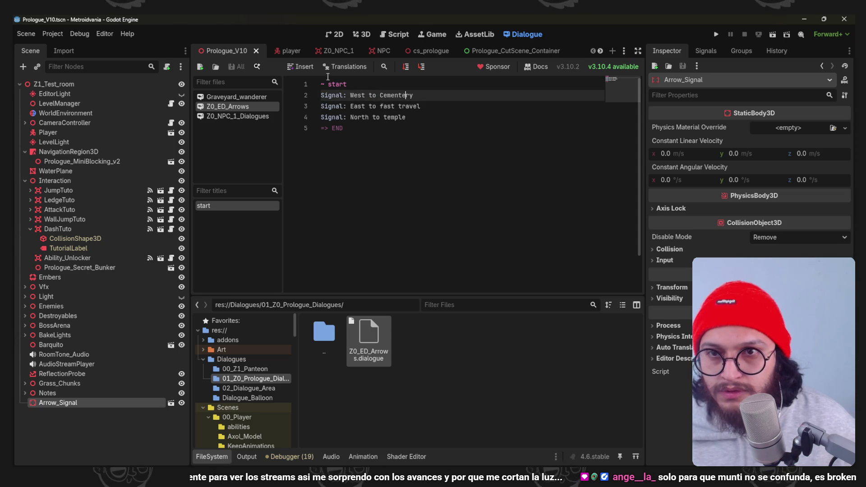
pyautogui.click(310, 67)
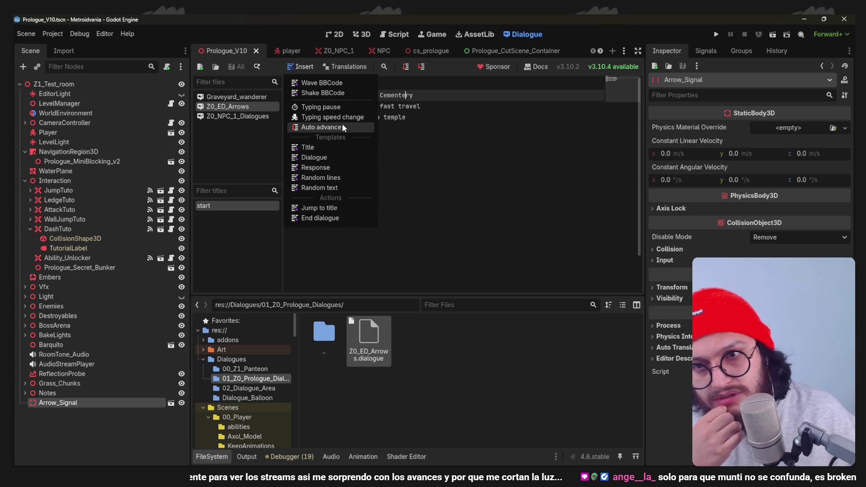
pyautogui.click(444, 122)
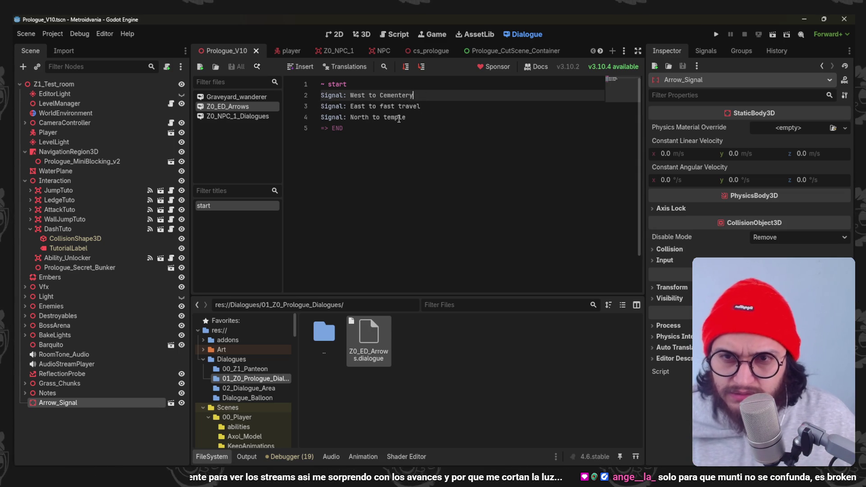
# - Delete the 'Signal: ' prefix from the East to fast travel line and save
pyautogui.click(352, 106)
pyautogui.press('BackSpace')
pyautogui.press('BackSpace')
pyautogui.press('BackSpace')
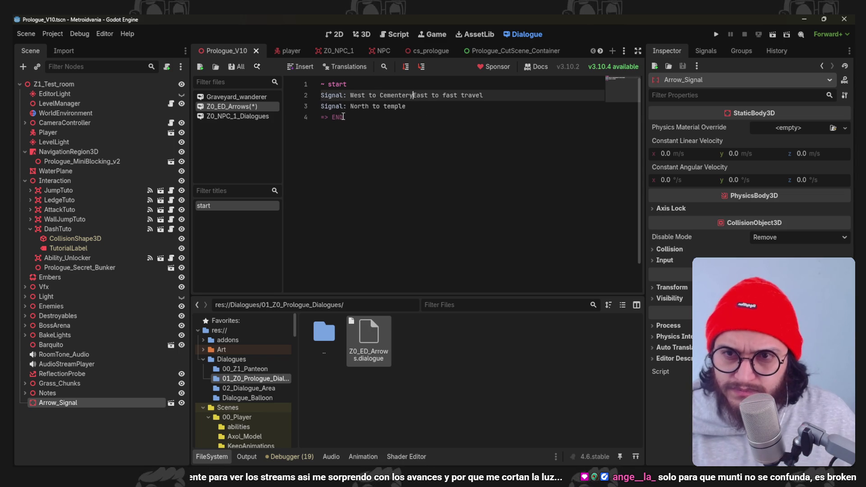
pyautogui.press('Return')
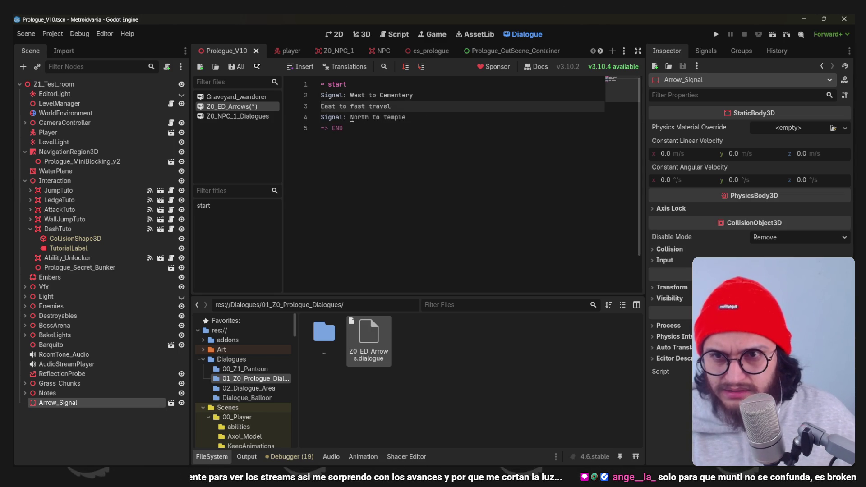
pyautogui.moveTo(351, 119); pyautogui.dragTo(320, 117)
pyautogui.hotkey('ctrl', 's')
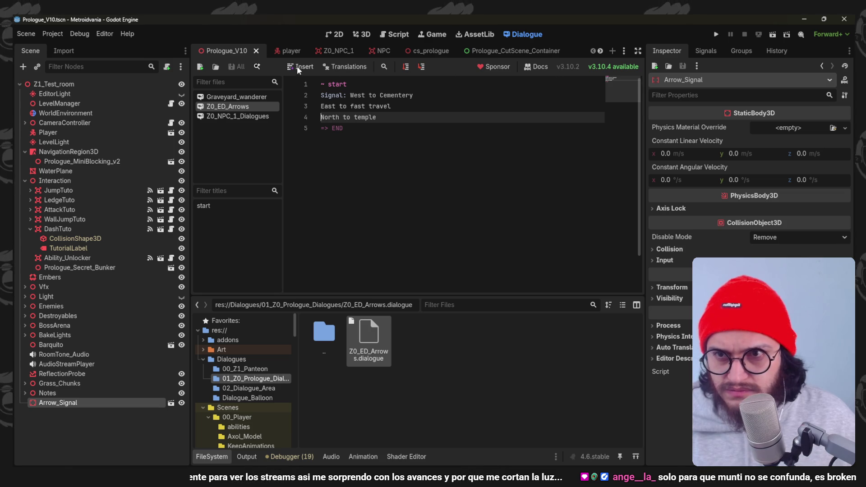
# - Test-run the arrow-sign dialogue in game, clicking through to the last line
pyautogui.click(406, 67)
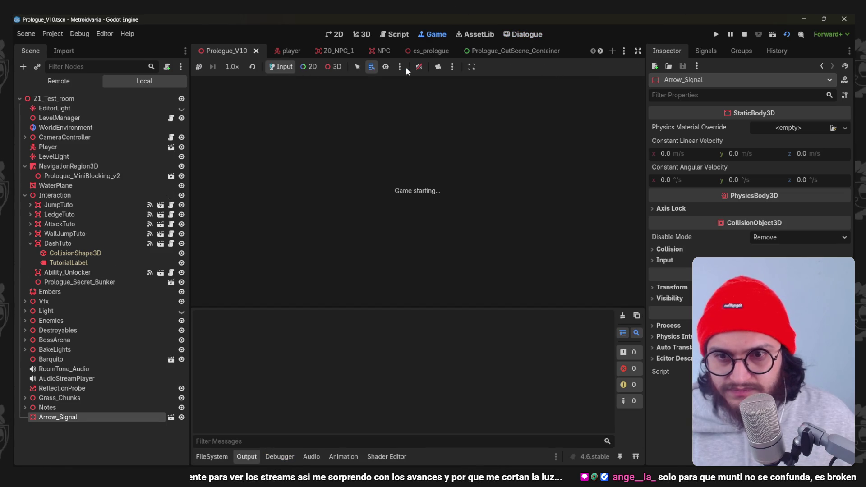
pyautogui.click(421, 167)
pyautogui.click(420, 167)
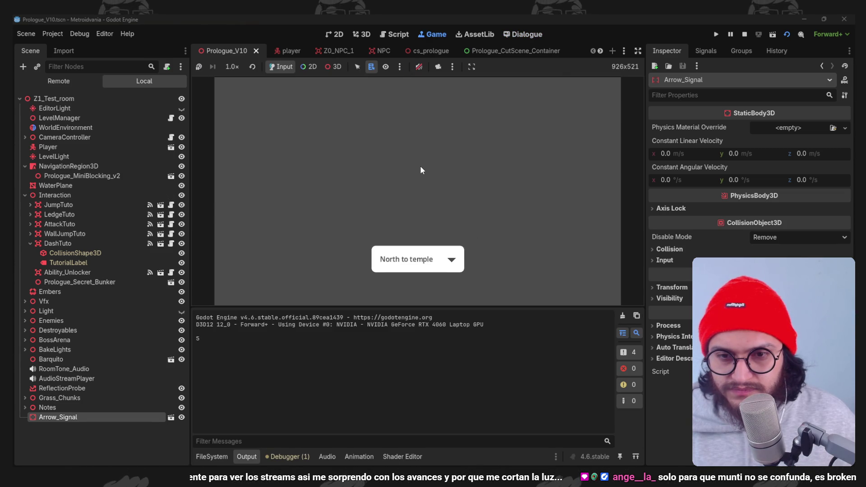
pyautogui.click(421, 170)
pyautogui.click(373, 106)
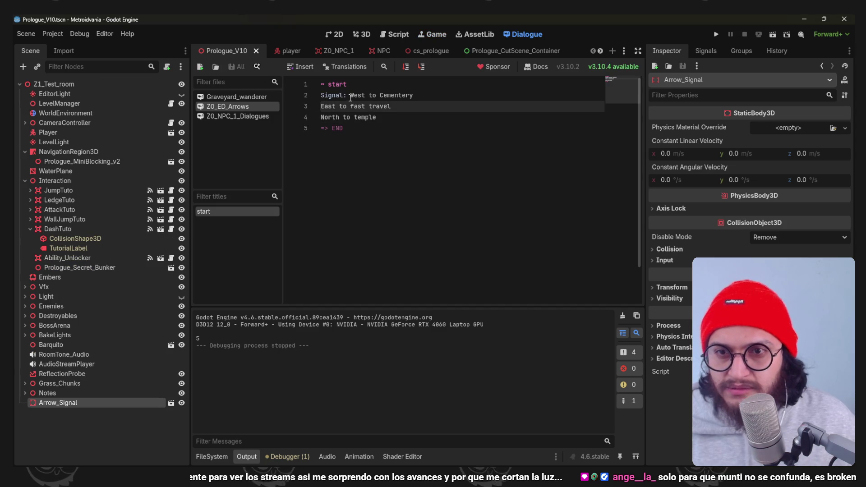
# - Remove the 'Signal: ' prefix from the West to Cementery line and save the file
pyautogui.moveTo(350, 97); pyautogui.dragTo(320, 96)
pyautogui.press('BackSpace')
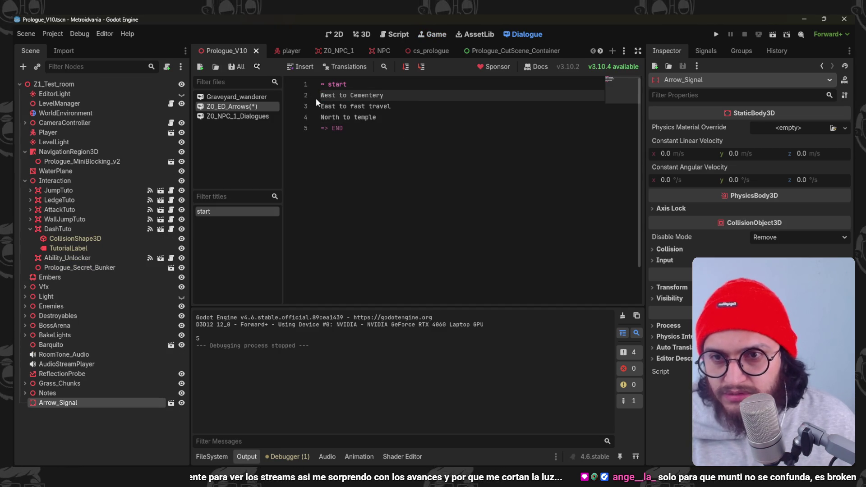
pyautogui.click(365, 117)
pyautogui.hotkey('ctrl', 's')
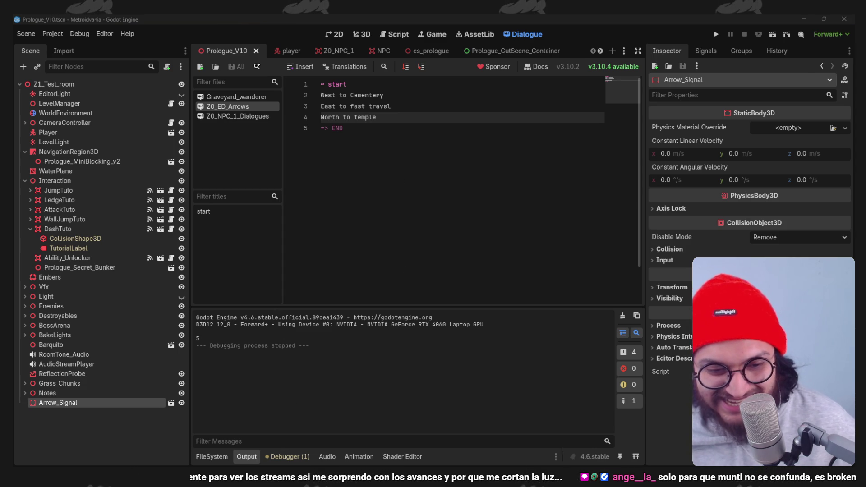
pyautogui.click(686, 437)
# - Rename IndicationArrows_Breaked to IndicationArrows_Broken, save the .blend file, and minimize Blender
pyautogui.doubleClick(796, 78)
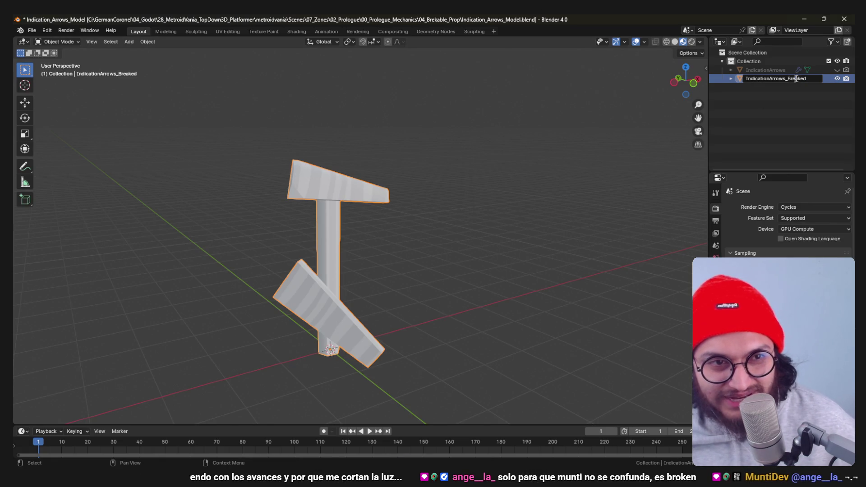
pyautogui.press('BackSpace')
pyautogui.press('BackSpace')
pyautogui.press('BackSpace')
pyautogui.write('oken')
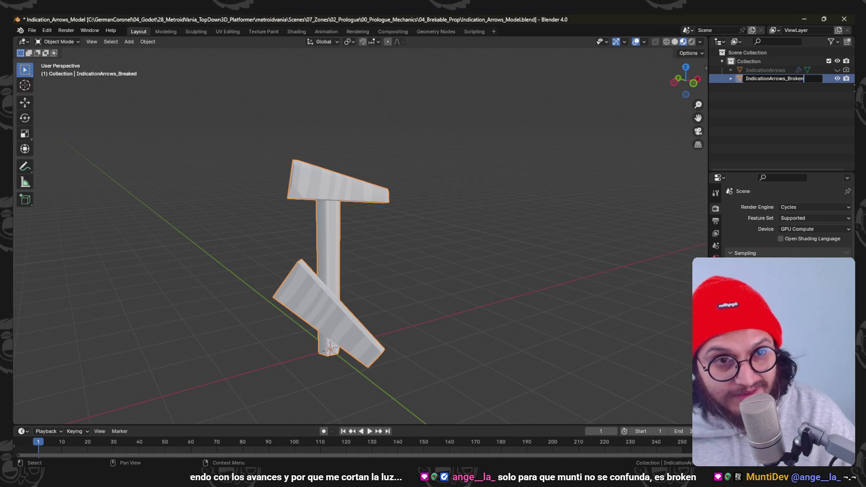
pyautogui.press('Return')
pyautogui.hotkey('ctrl', 's')
pyautogui.click(802, 19)
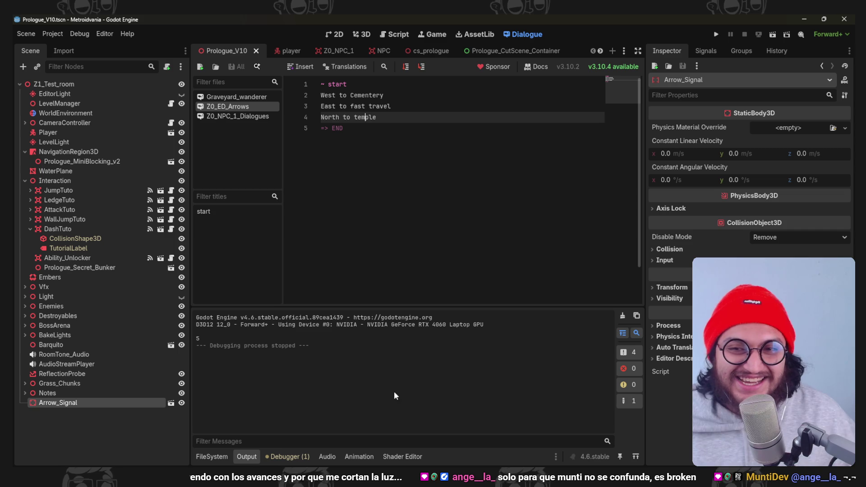
# - Try indenting the East and North lines, then remove the indentation again and save
pyautogui.click(366, 96)
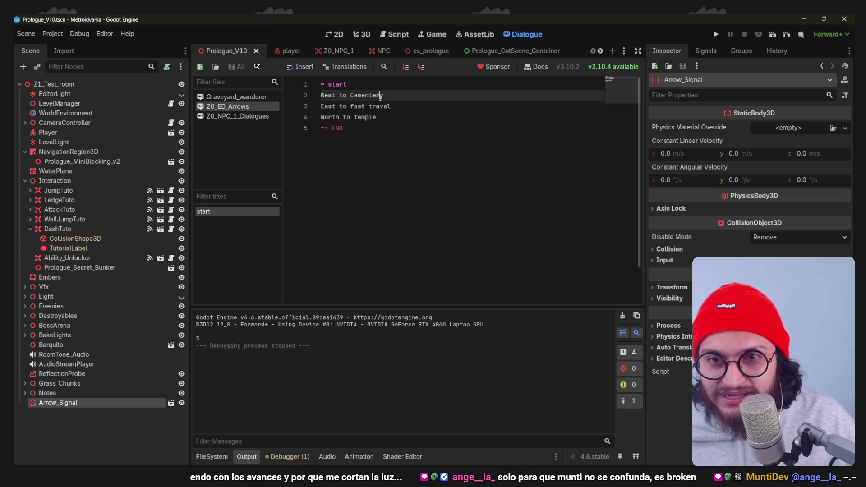
pyautogui.click(322, 109)
pyautogui.press('Tab')
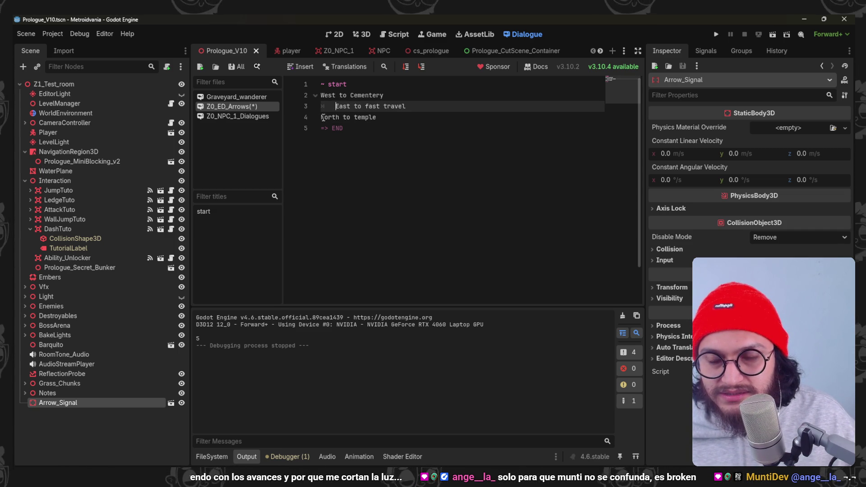
pyautogui.click(322, 117)
pyautogui.press('Tab')
pyautogui.press('Tab')
pyautogui.click(393, 117)
pyautogui.hotkey('ctrl', 's')
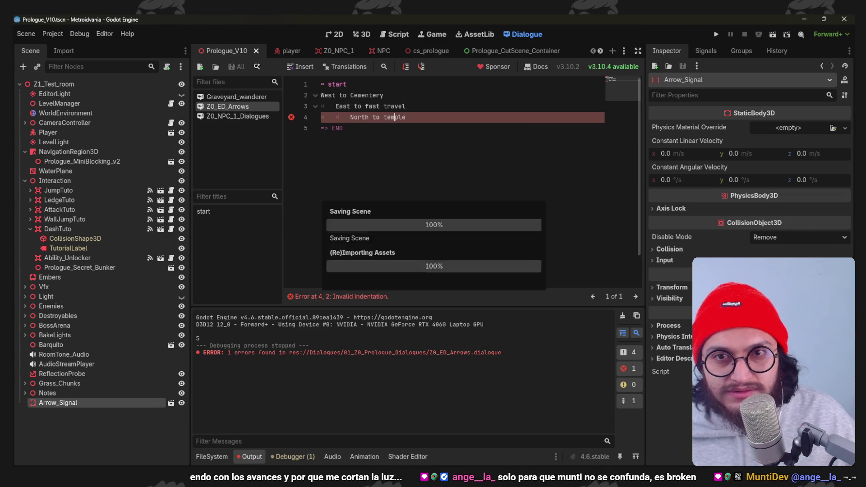
pyautogui.press('Home')
pyautogui.press('BackSpace')
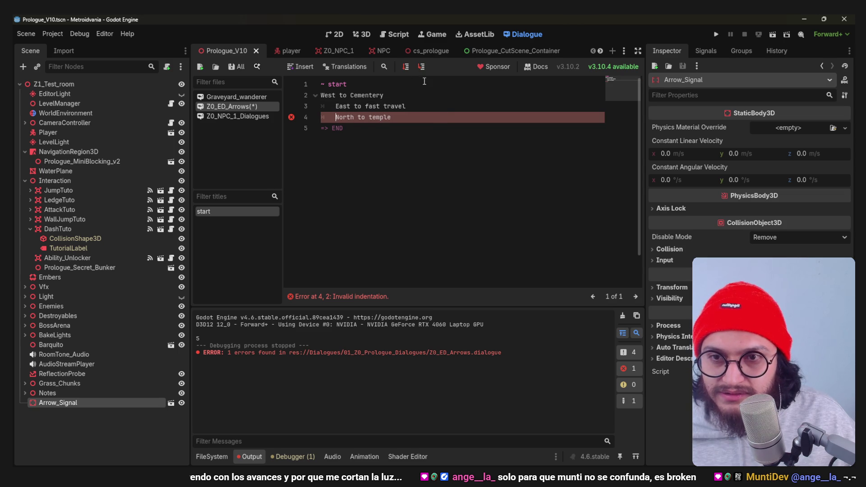
pyautogui.press('BackSpace')
pyautogui.press('Up')
pyautogui.press('Delete')
pyautogui.hotkey('ctrl', 's')
pyautogui.press('Left')
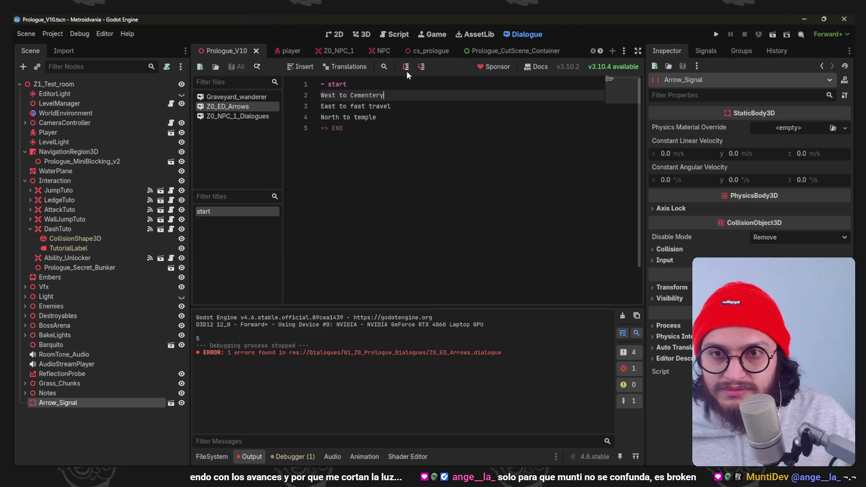
# - Test-run the arrow dialogue in game and browse the snippet list
pyautogui.click(407, 70)
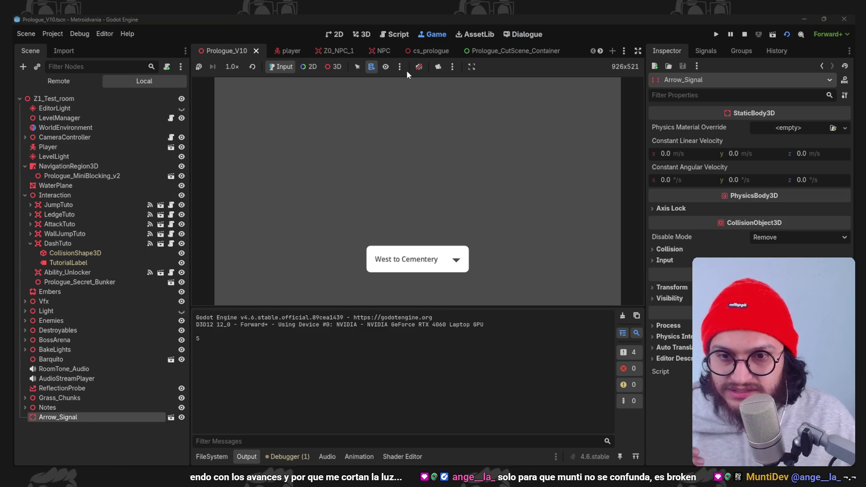
pyautogui.press('space')
pyautogui.press('space')
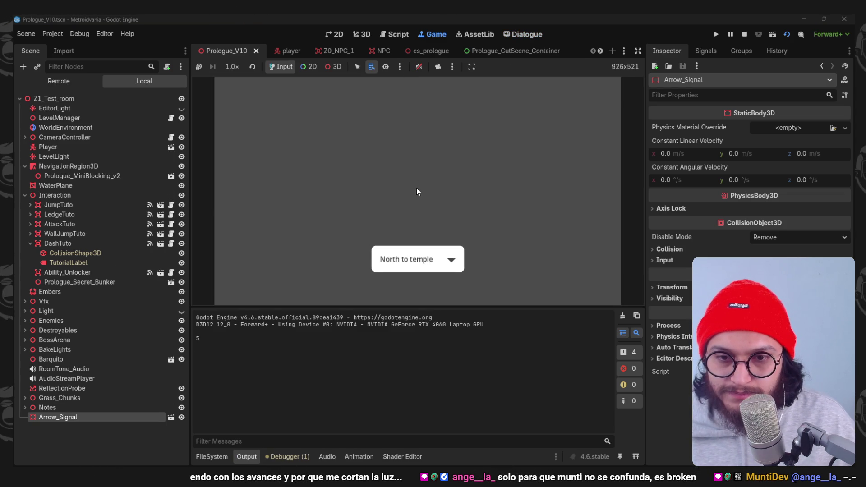
pyautogui.press('space')
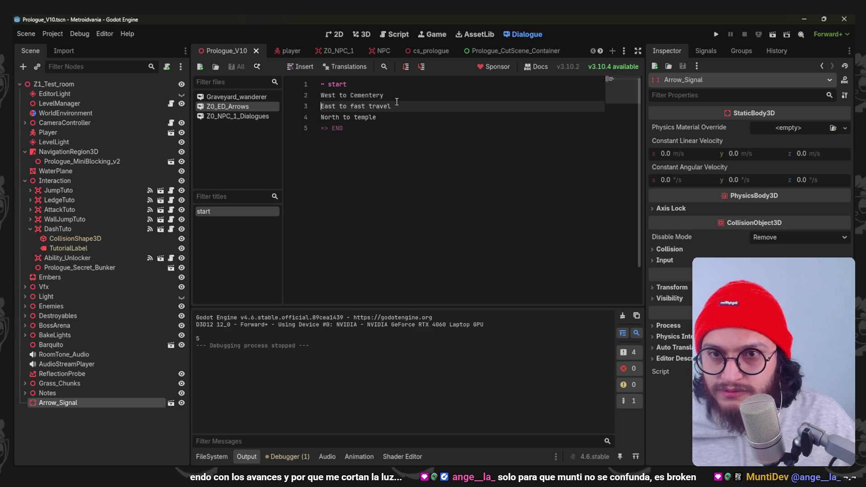
pyautogui.click(300, 68)
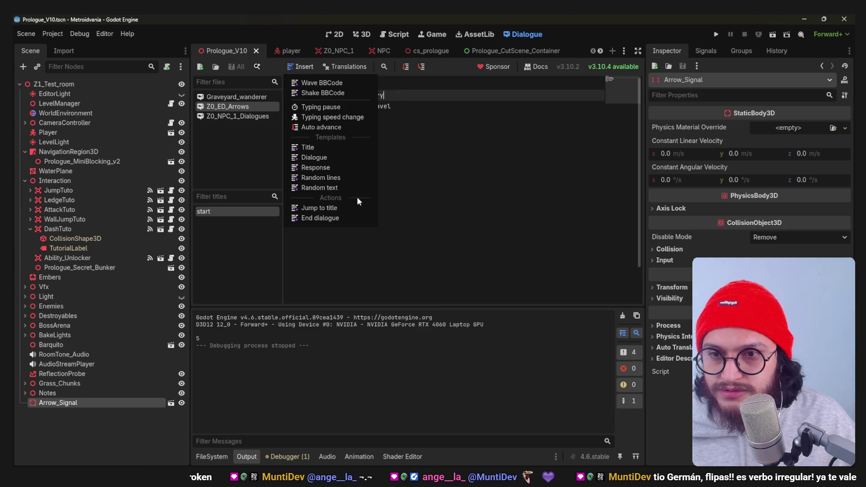
pyautogui.click(473, 125)
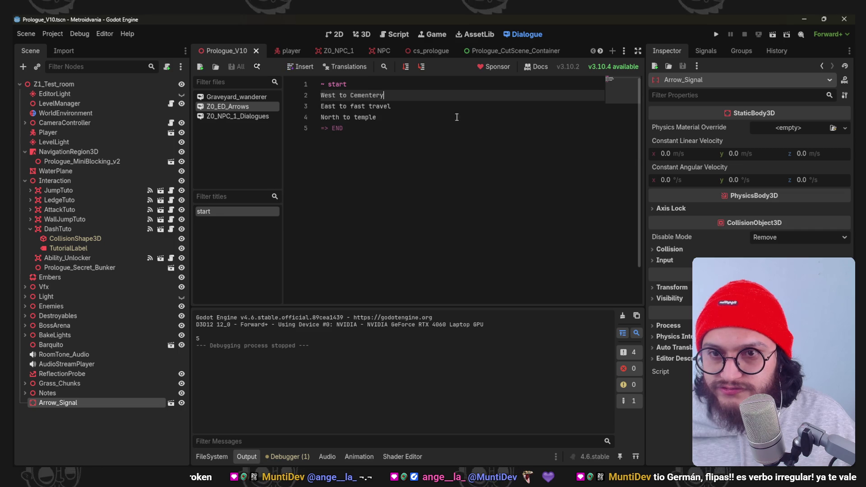
# - Join all three directions onto one line separated by '-' and save
pyautogui.click(321, 106)
pyautogui.press('BackSpace')
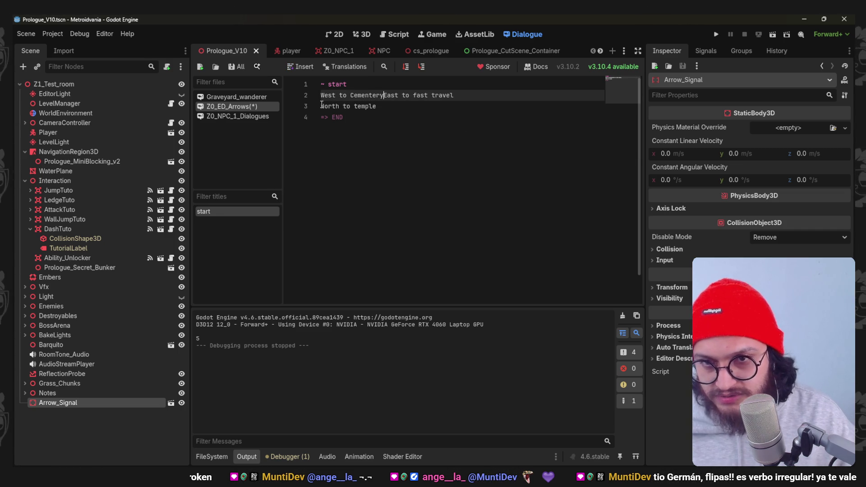
pyautogui.click(321, 106)
pyautogui.press('BackSpace')
pyautogui.write('-')
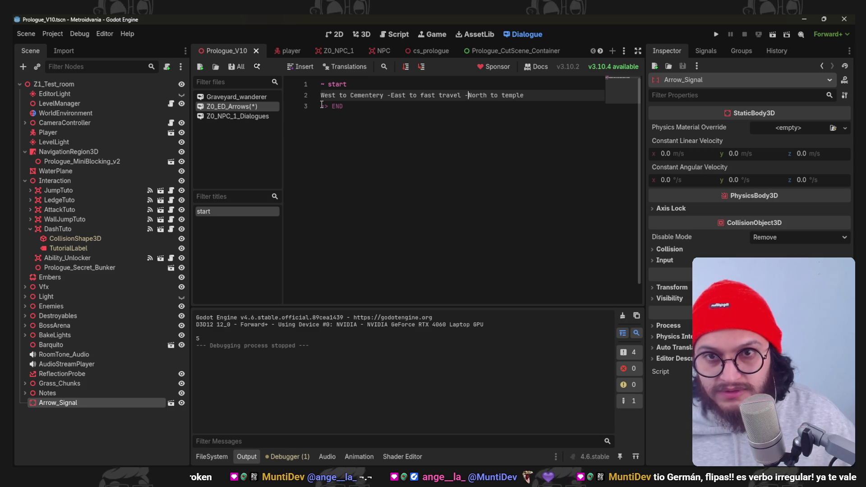
pyautogui.hotkey('ctrl', 's')
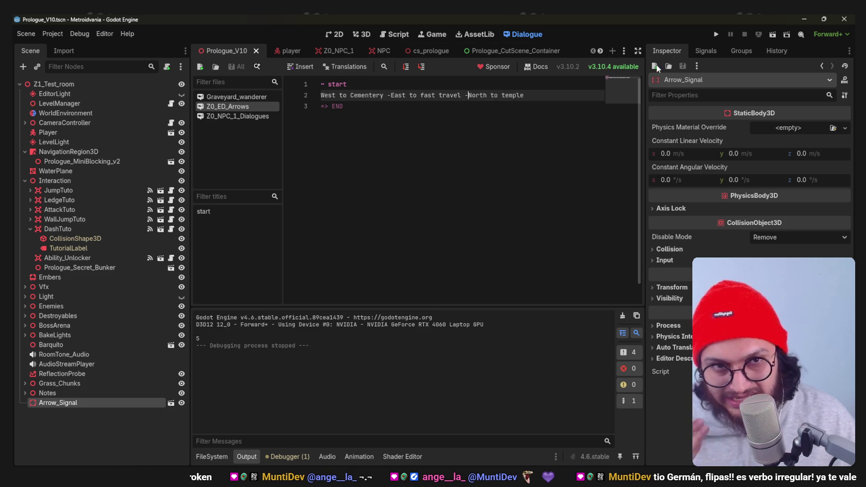
# - Test-run the one-line arrow dialogue, then stop the game
pyautogui.click(405, 67)
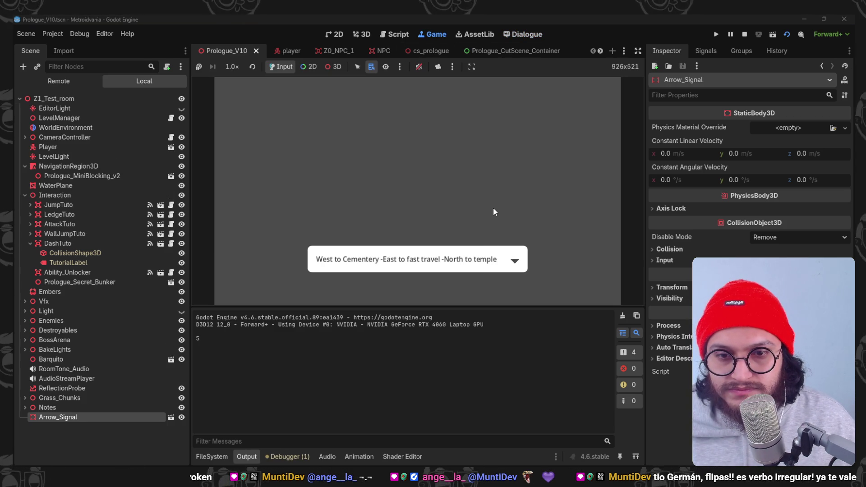
pyautogui.click(494, 212)
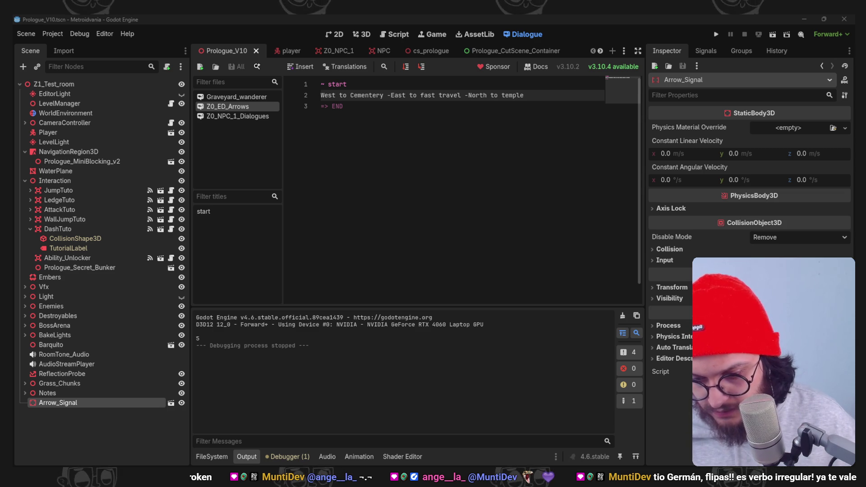
pyautogui.hotkey('alt', 'Tab')
# - Scroll through the Google results for the earlier how-to query
pyautogui.scroll(-10, 466, 241)
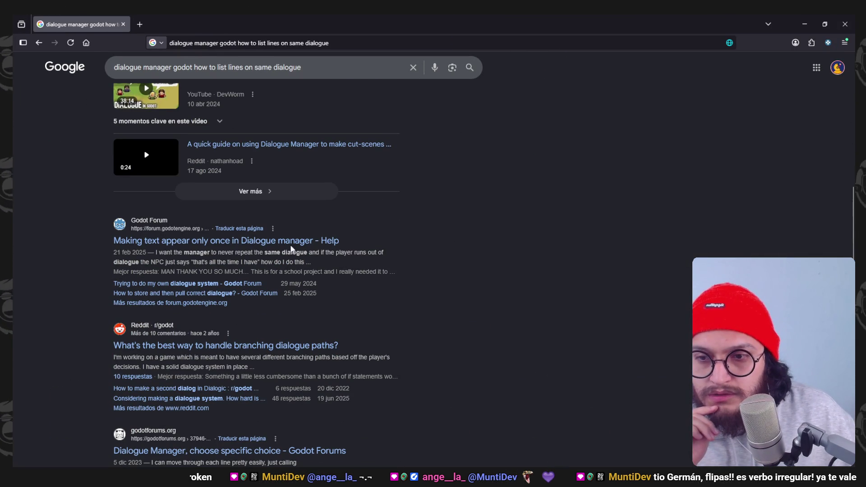
pyautogui.scroll(-2, 338, 275)
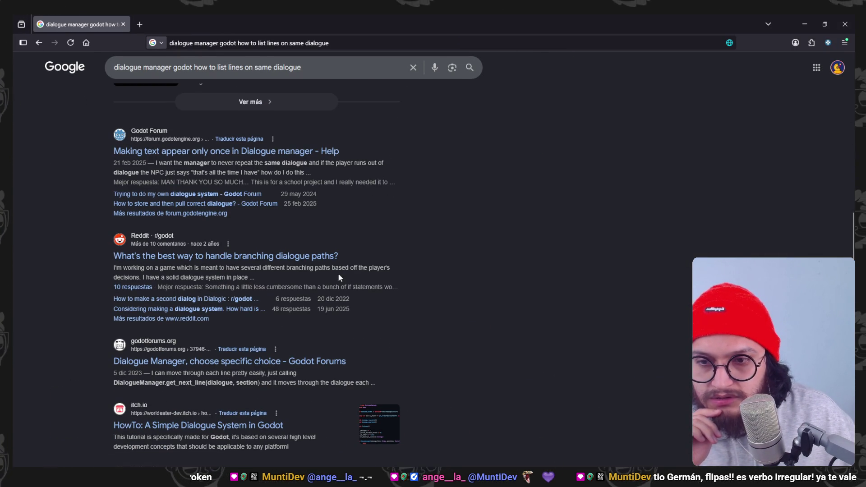
pyautogui.scroll(-2, 339, 277)
pyautogui.scroll(-1, 489, 284)
pyautogui.scroll(-2, 490, 287)
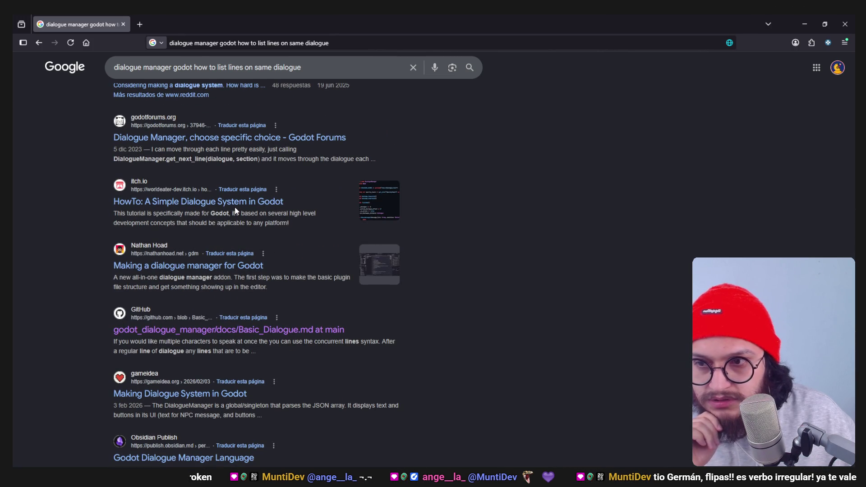
pyautogui.scroll(-1, 429, 205)
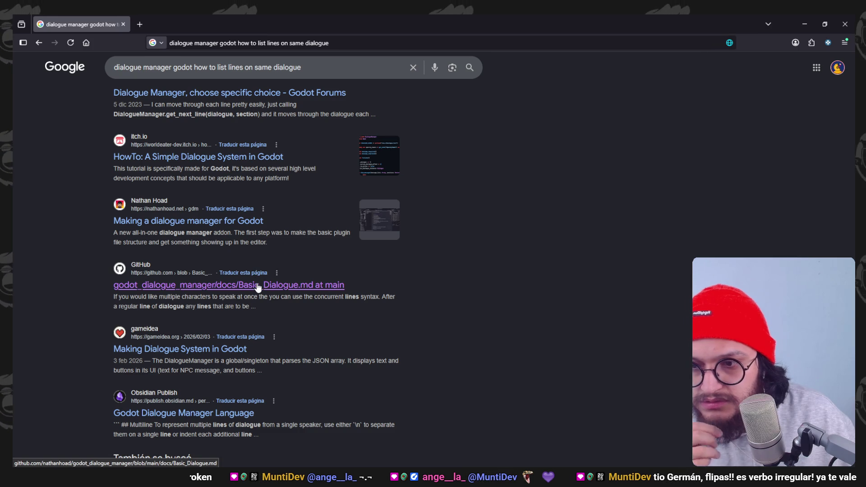
pyautogui.scroll(12, 255, 279)
pyautogui.scroll(4, 255, 273)
# - Search for 'dialogue manager documentation' and open Dialogue Manager for Godot in a new tab
pyautogui.click(192, 67)
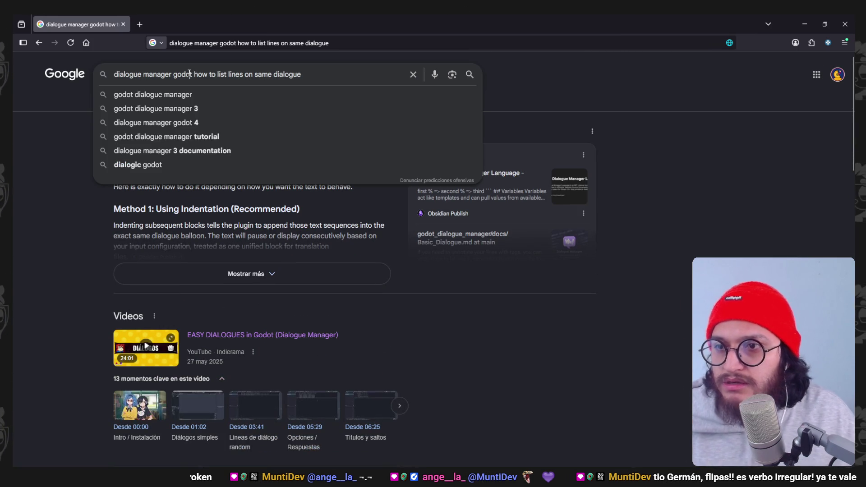
pyautogui.scroll(-4, 304, 267)
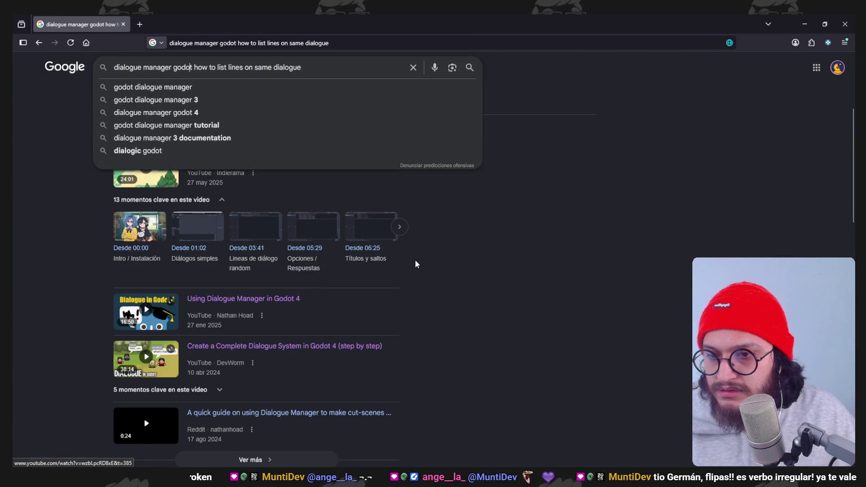
pyautogui.click(501, 275)
pyautogui.scroll(2, 171, 319)
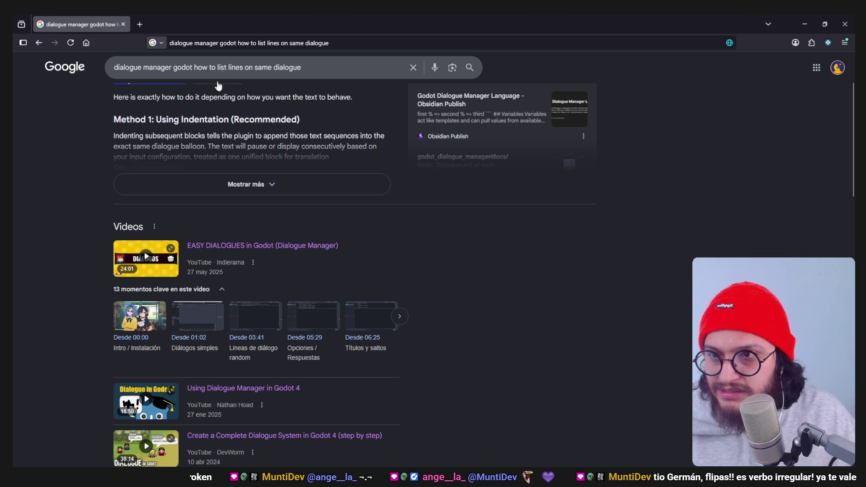
pyautogui.tripleClick(227, 68)
pyautogui.write('dialogue manager documentation')
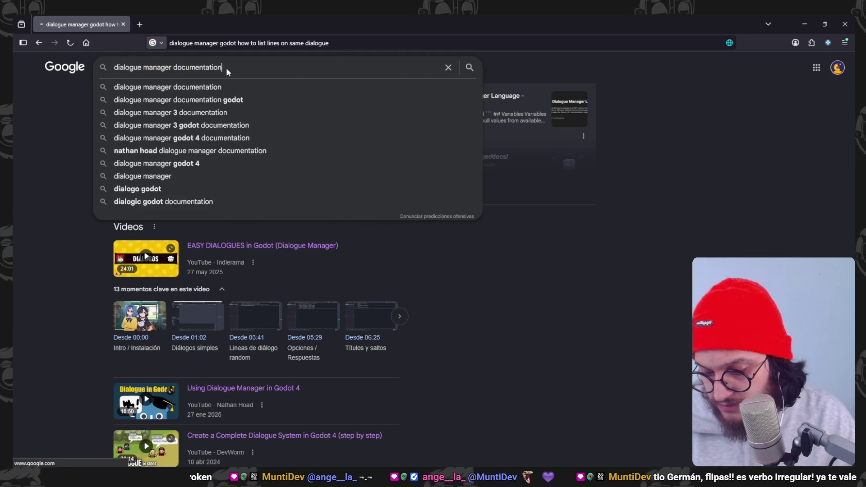
pyautogui.press('Return')
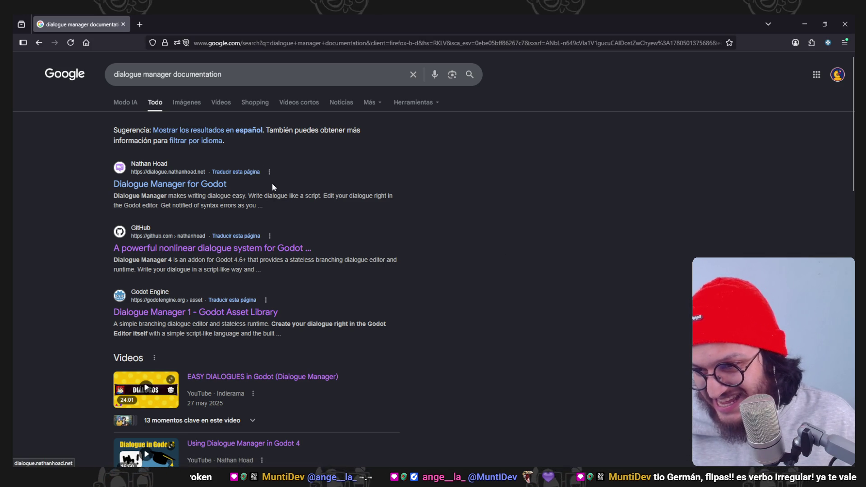
pyautogui.middleClick(210, 189)
# - Open the documentation from the Dialogue Manager for Godot homepage and skim it
pyautogui.hotkey('ctrl', 'Tab')
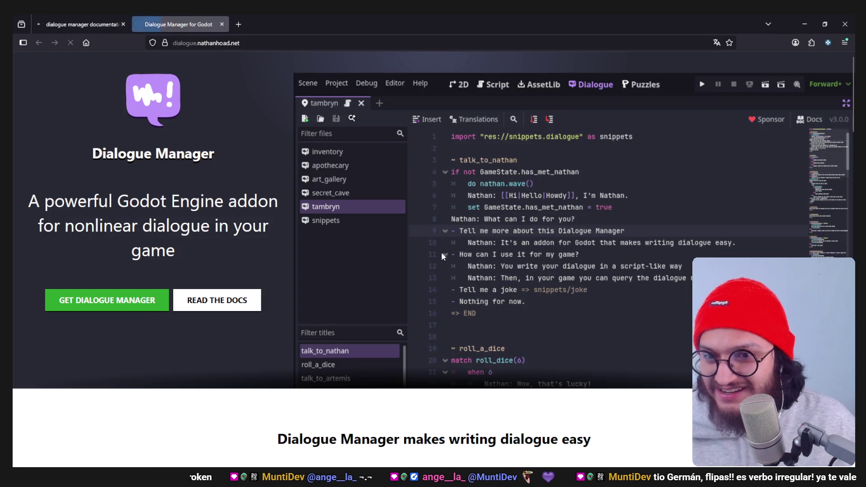
pyautogui.click(226, 302)
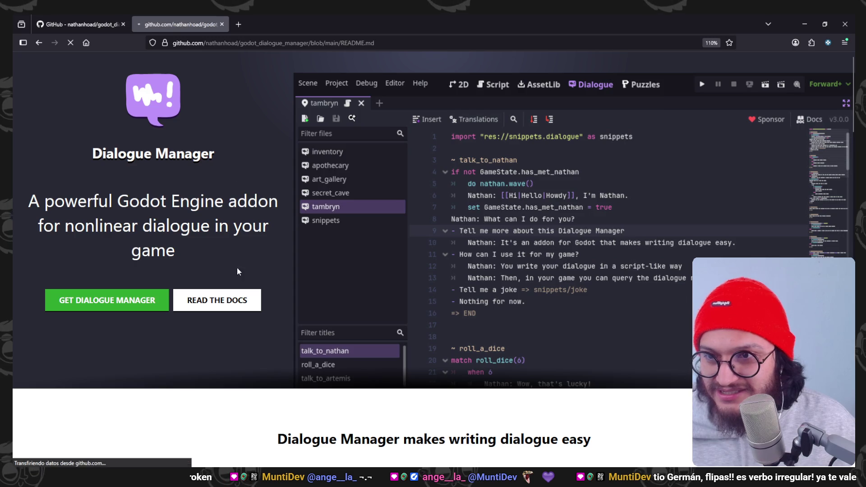
pyautogui.scroll(-10, 360, 228)
pyautogui.scroll(-5, 365, 237)
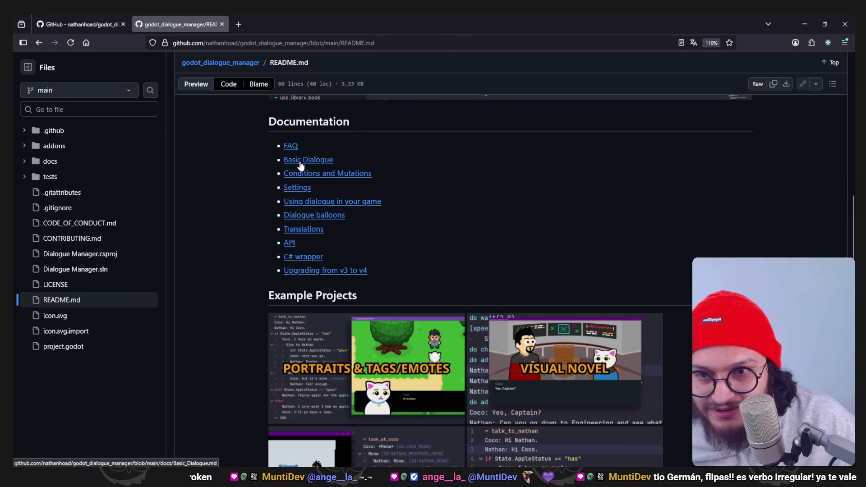
pyautogui.scroll(-2, 440, 204)
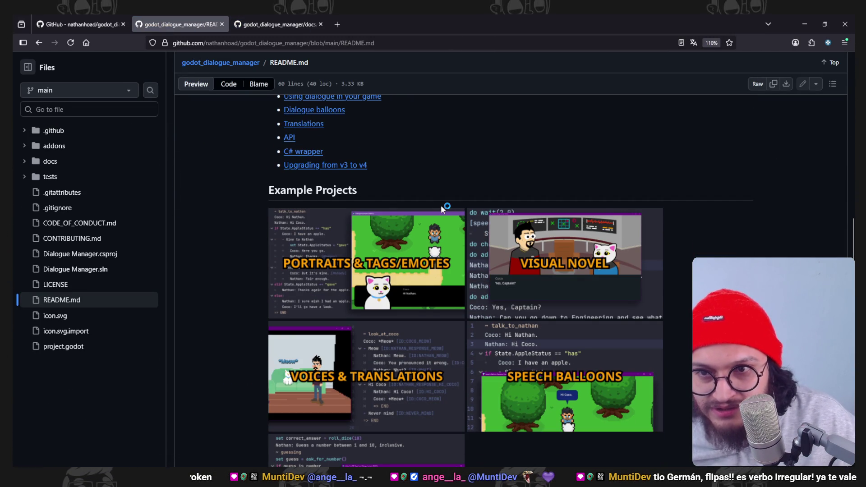
pyautogui.scroll(1, 364, 154)
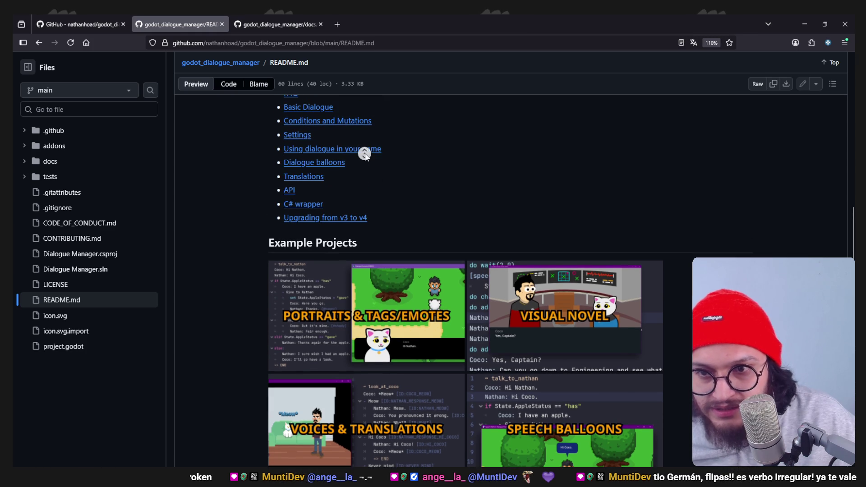
pyautogui.scroll(-15, 582, 231)
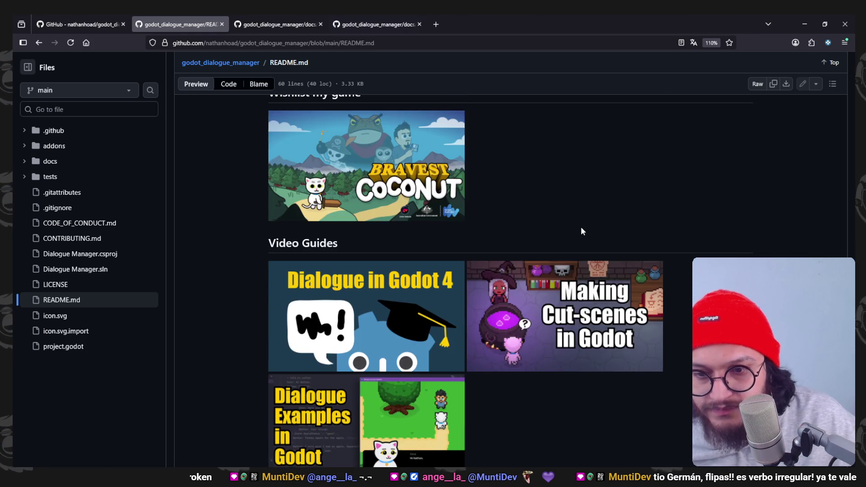
# - Read the Basic_Dialogue page's responses part, highlighting the sentence about branching after responses
pyautogui.click(277, 25)
pyautogui.scroll(-5, 409, 183)
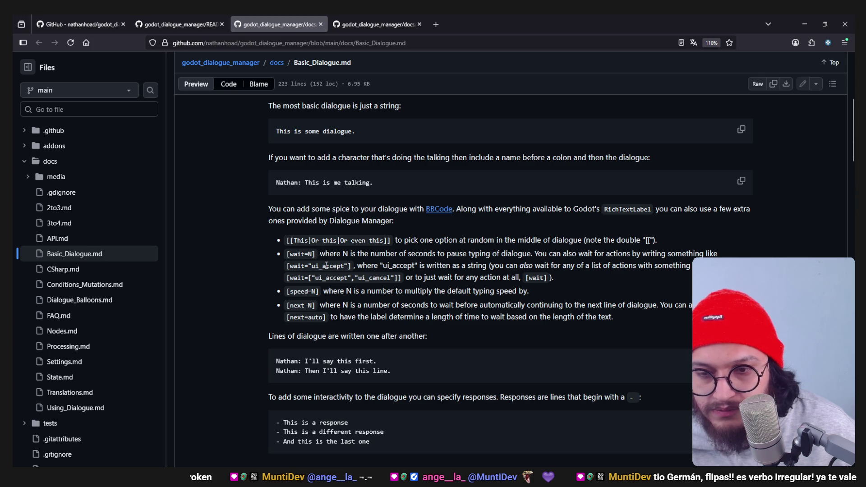
pyautogui.scroll(-2, 325, 266)
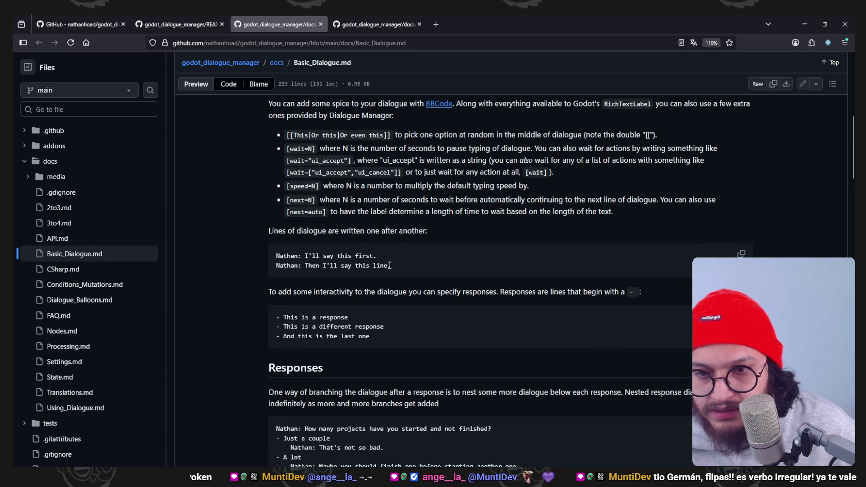
pyautogui.click(439, 262)
pyautogui.moveTo(347, 292); pyautogui.dragTo(460, 291)
pyautogui.scroll(-3, 461, 289)
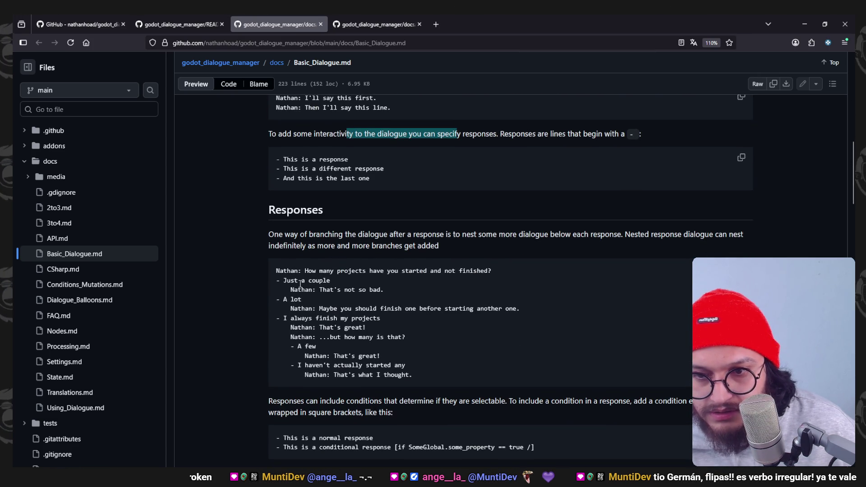
pyautogui.moveTo(289, 234); pyautogui.dragTo(398, 235)
pyautogui.click(421, 241)
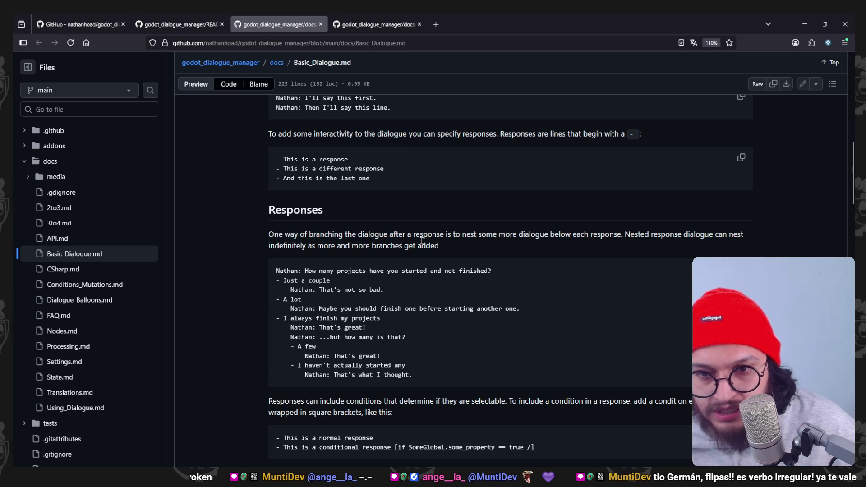
# - Continue down to the Simultaneous dialogue section, noting the line about random whole blocks
pyautogui.scroll(-5, 422, 242)
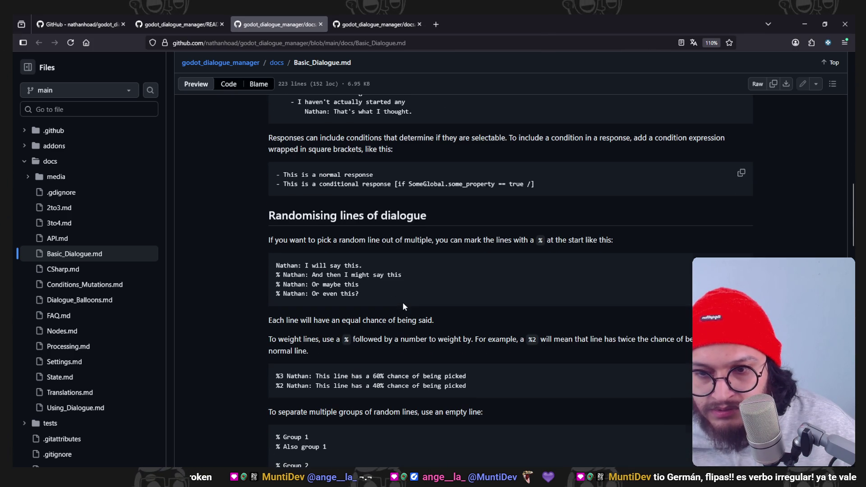
pyautogui.scroll(-2, 402, 306)
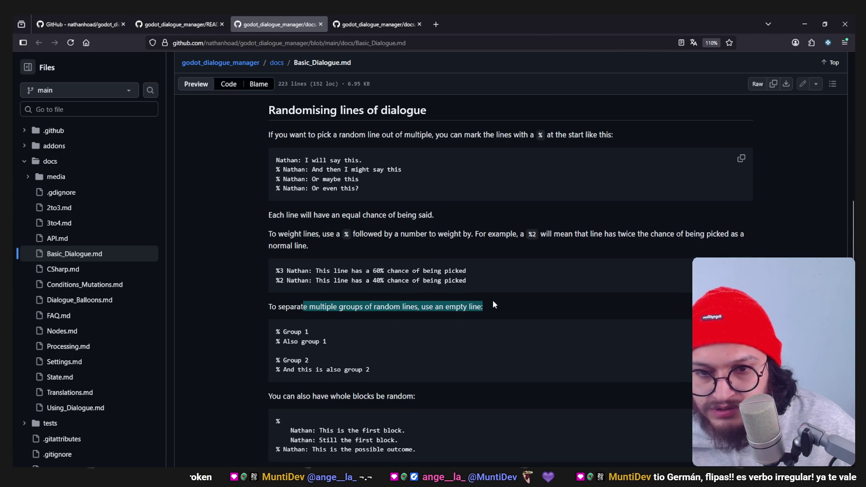
pyautogui.scroll(-4, 493, 301)
pyautogui.moveTo(340, 187); pyautogui.dragTo(434, 188)
pyautogui.click(429, 192)
pyautogui.scroll(-3, 379, 262)
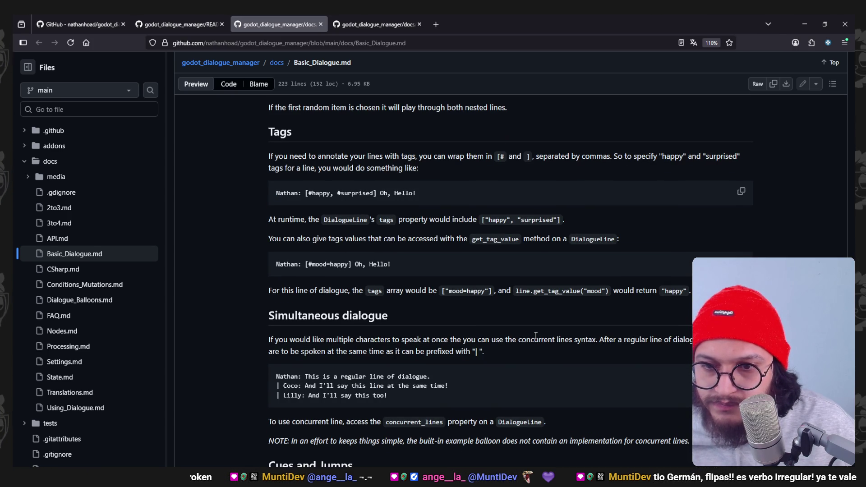
pyautogui.scroll(-1, 535, 335)
pyautogui.scroll(-2, 534, 334)
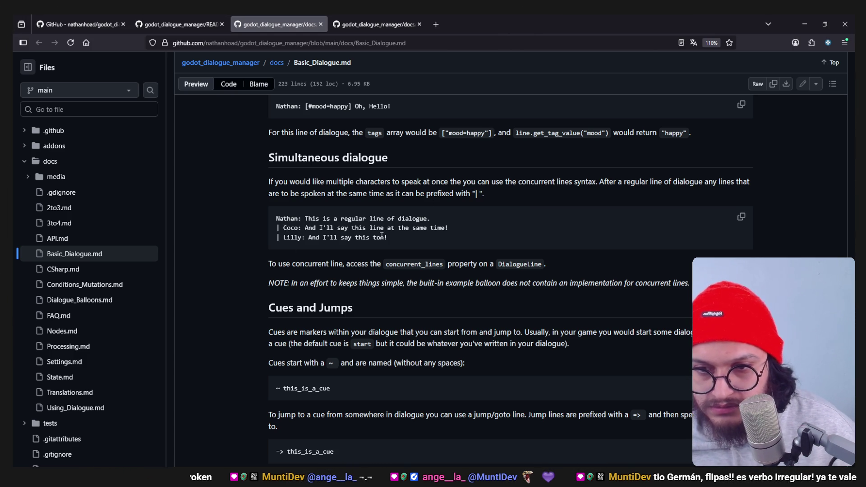
pyautogui.hotkey('alt', 'Tab')
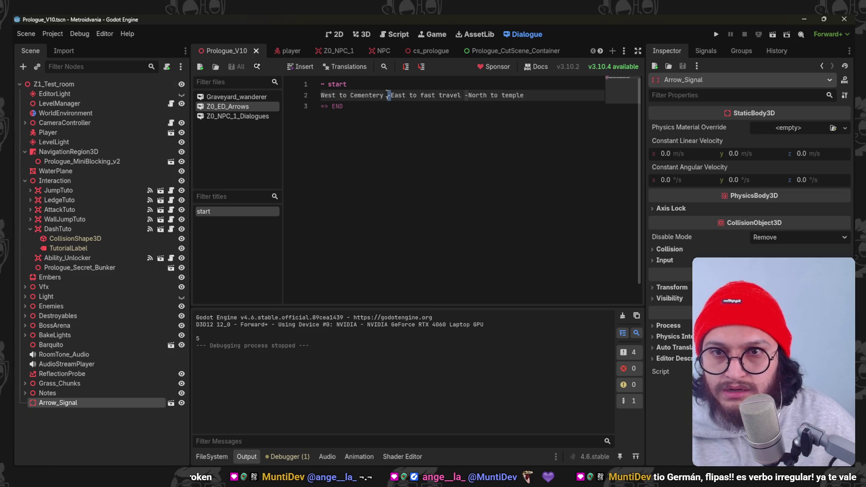
# - Put each direction back on its own line, prefix West and East with '|', and save
pyautogui.moveTo(391, 95); pyautogui.dragTo(385, 94)
pyautogui.press('Return')
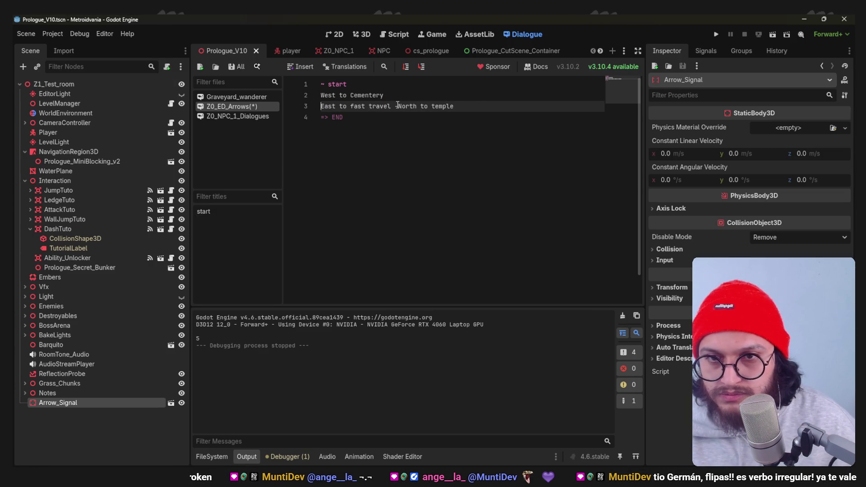
pyautogui.press('BackSpace')
pyautogui.press('BackSpace')
pyautogui.press('Return')
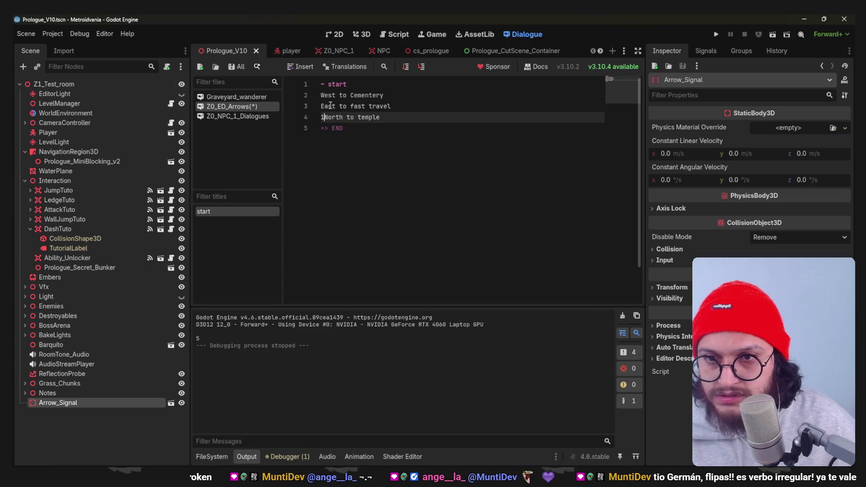
pyautogui.keyDown('alt'); pyautogui.click(320, 105); pyautogui.keyUp('alt')
pyautogui.write('|')
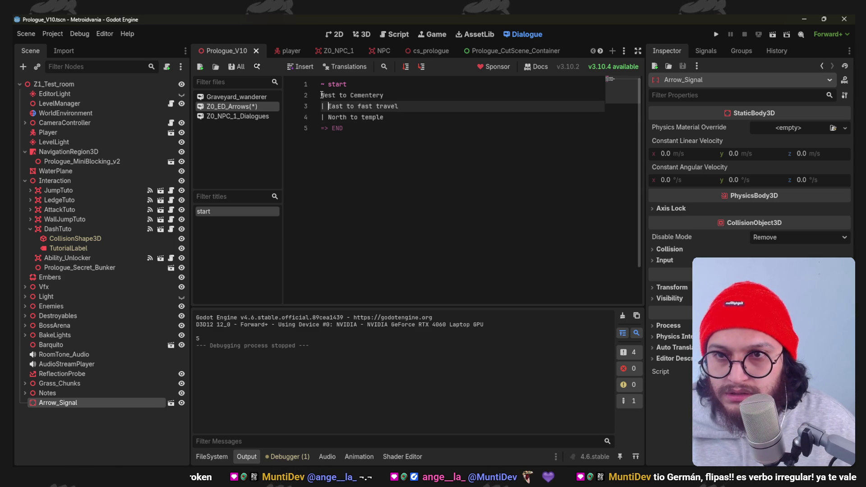
pyautogui.click(321, 95)
pyautogui.write('|')
pyautogui.hotkey('ctrl', 's')
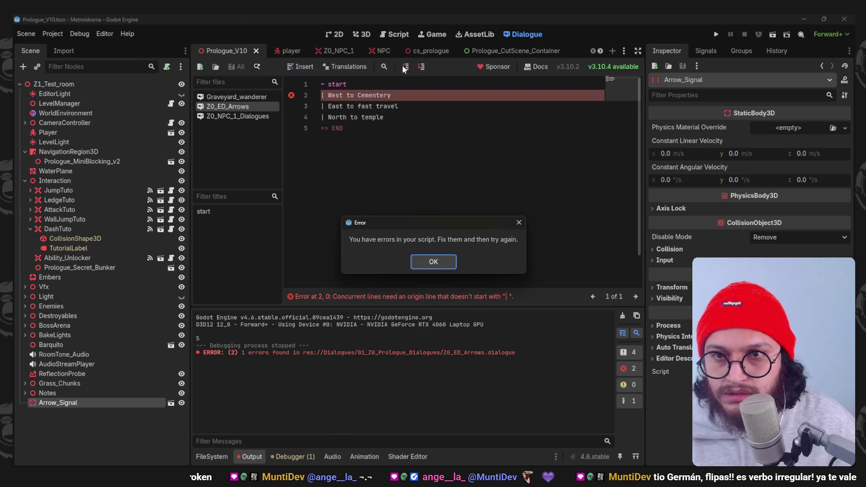
pyautogui.click(432, 261)
# - Delete the '| ' marker before West to Cementery so it becomes a plain line
pyautogui.click(328, 95)
pyautogui.press('BackSpace')
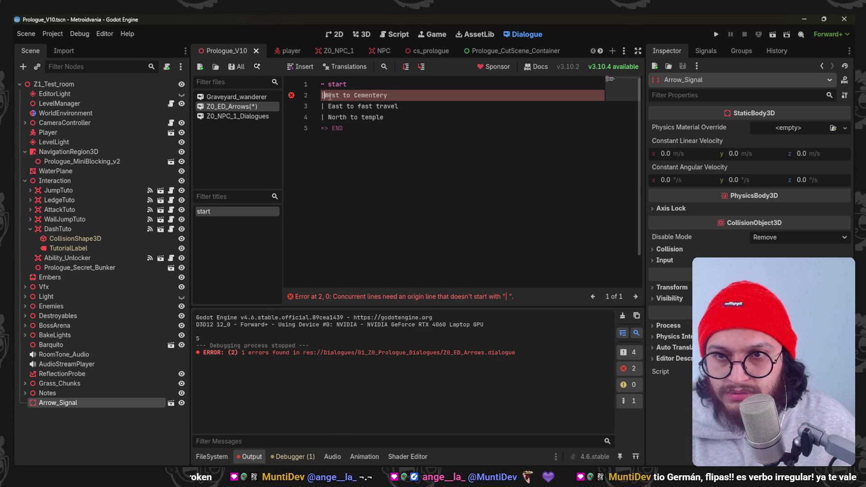
pyautogui.press('BackSpace')
pyautogui.hotkey('alt', 'Tab')
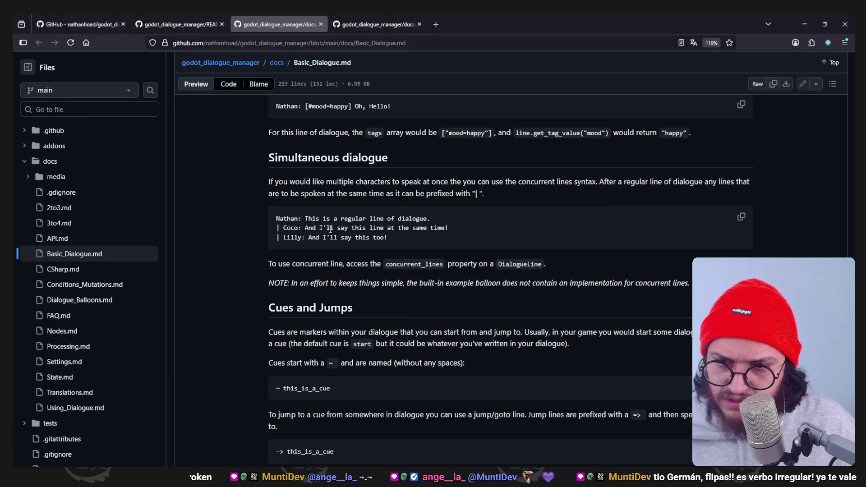
# - Read the Basic Dialogue note on the concurrent_lines property and scroll to the end of the page
pyautogui.click(467, 228)
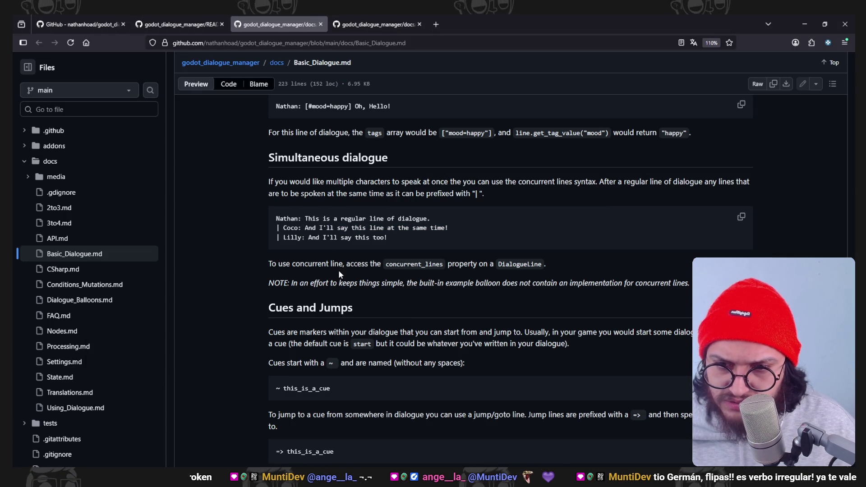
pyautogui.moveTo(338, 270); pyautogui.dragTo(499, 268)
pyautogui.click(564, 266)
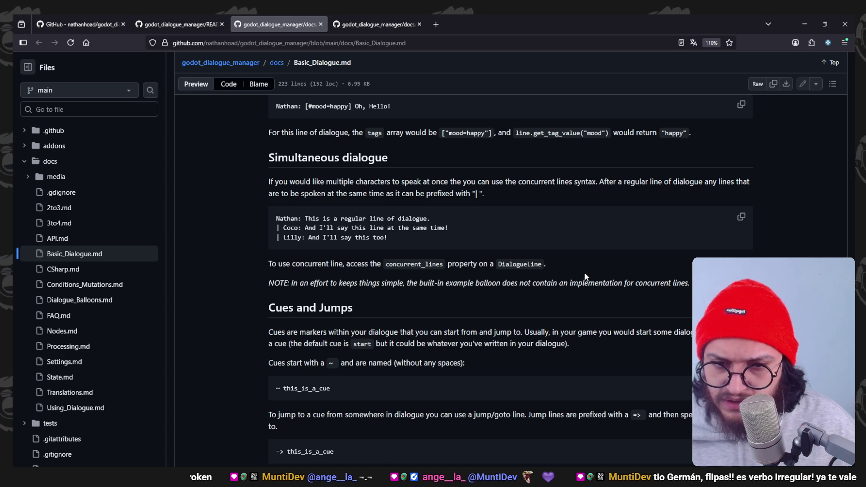
pyautogui.scroll(-3, 584, 275)
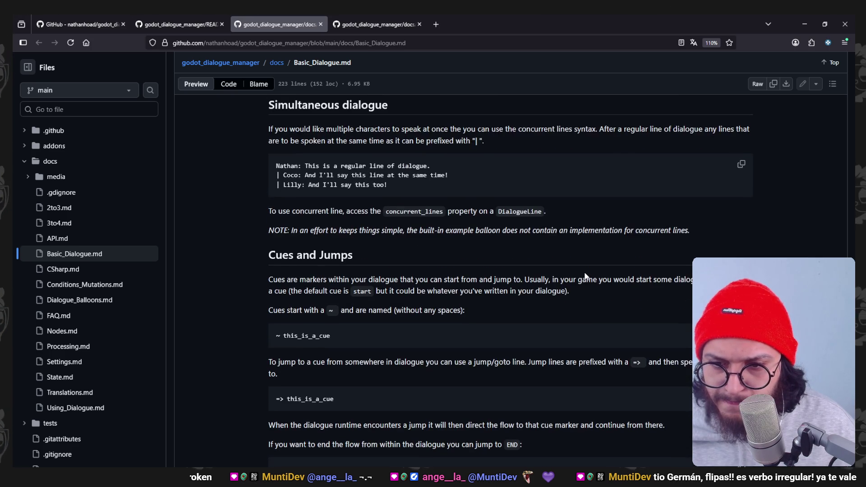
pyautogui.scroll(-6, 585, 276)
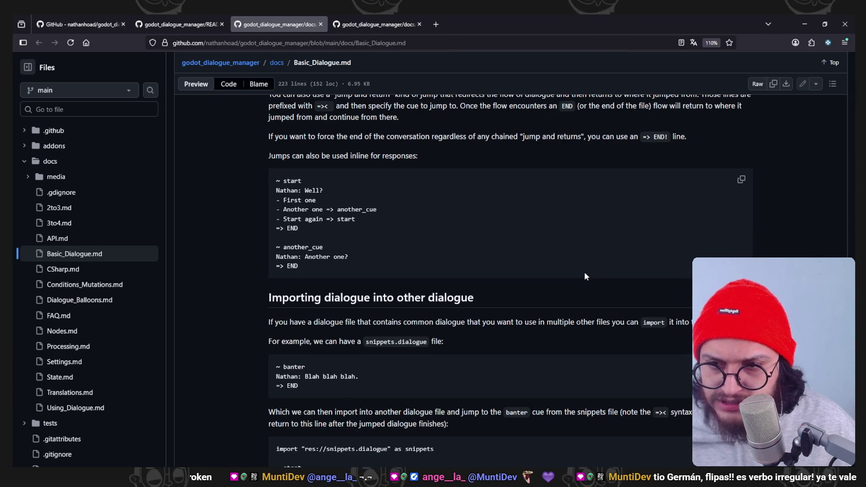
pyautogui.scroll(-3, 585, 276)
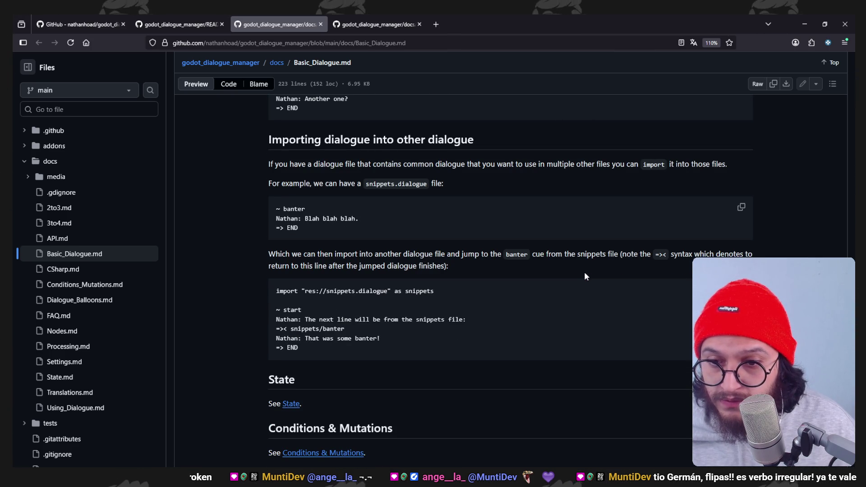
pyautogui.scroll(-2, 585, 275)
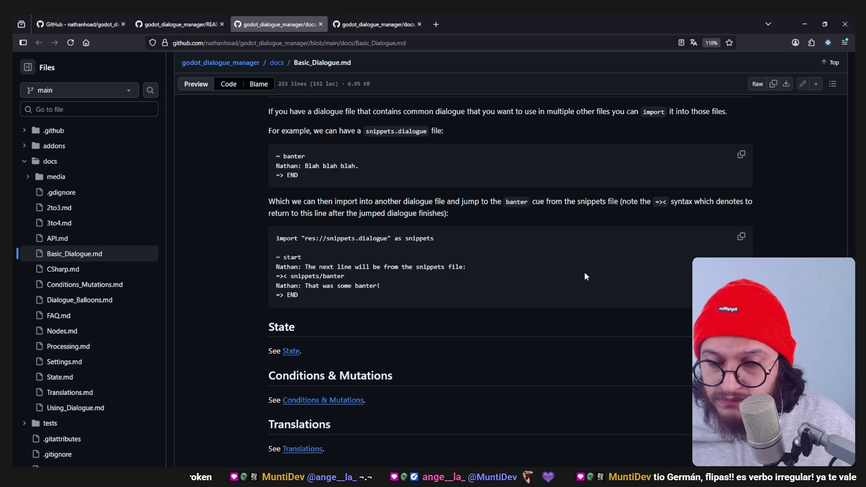
pyautogui.scroll(-1, 584, 275)
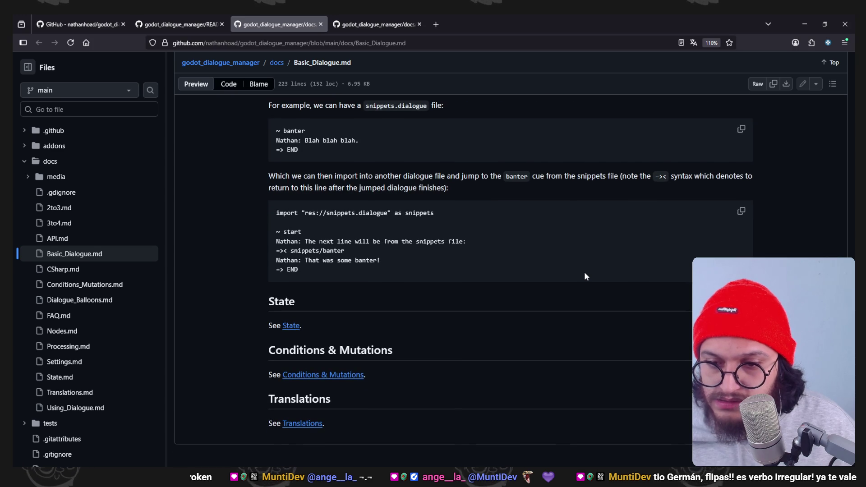
# - Back in Godot, run the Z0_ED_Arrows dialogue test scene
pyautogui.hotkey('alt', 'Tab')
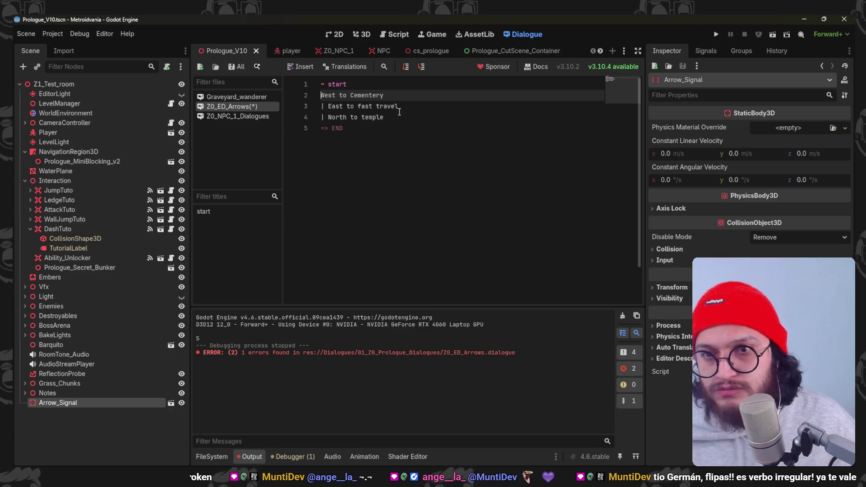
pyautogui.click(451, 106)
pyautogui.click(409, 67)
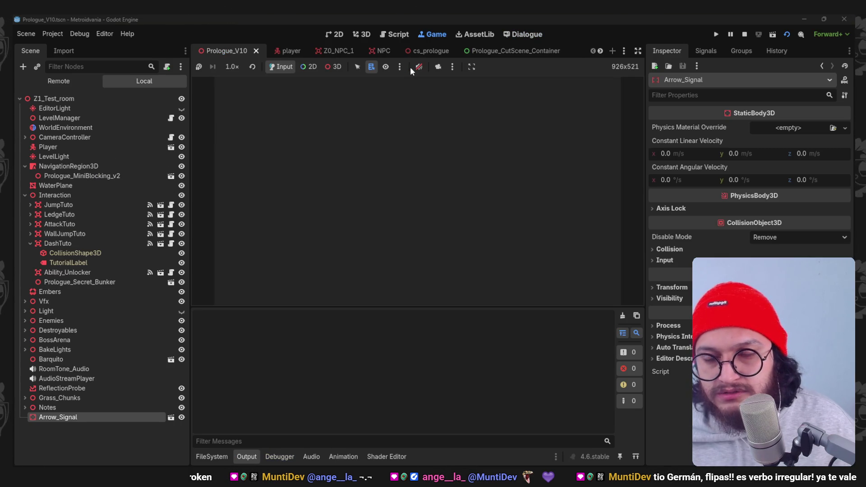
# - Stop the test game and delete the leading '| ' markers from the East and North lines
pyautogui.press('F8')
pyautogui.moveTo(306, 93); pyautogui.dragTo(311, 84)
pyautogui.click(327, 106)
pyautogui.press('BackSpace')
pyautogui.press('BackSpace')
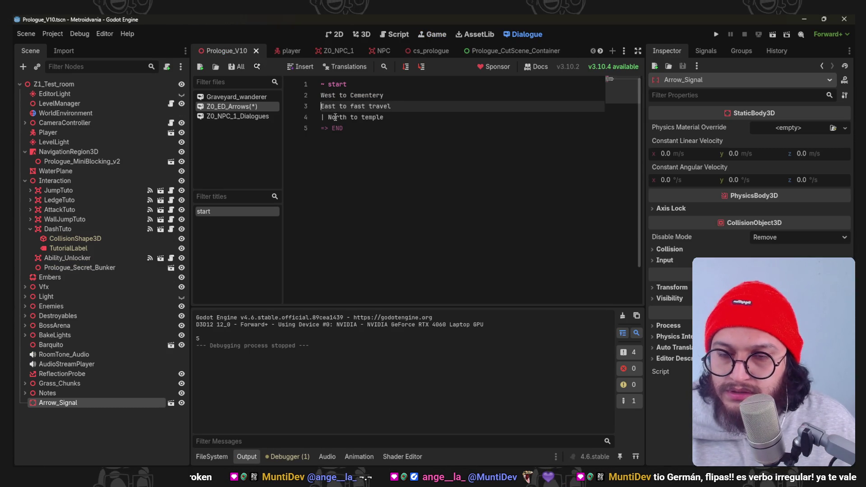
pyautogui.press('Down')
pyautogui.press('Delete')
pyautogui.press('Delete')
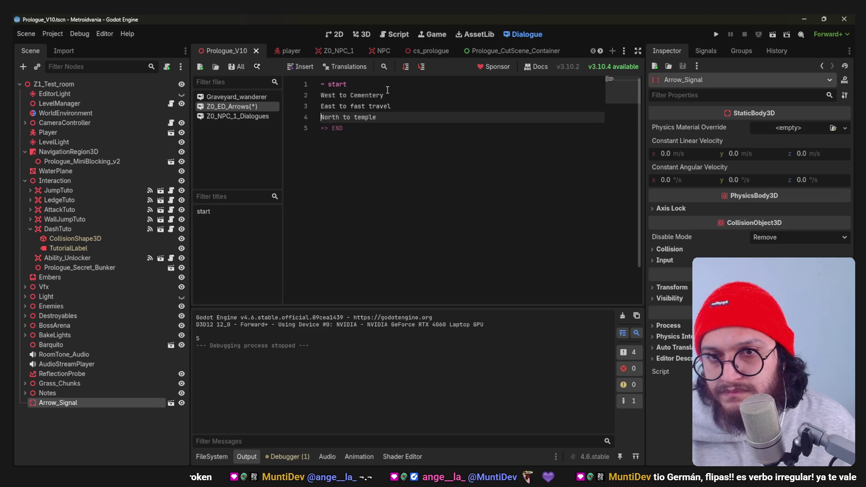
# - Browse the Insert snippet list without inserting anything, then go to the Dialogue Manager GitHub page
pyautogui.click(293, 66)
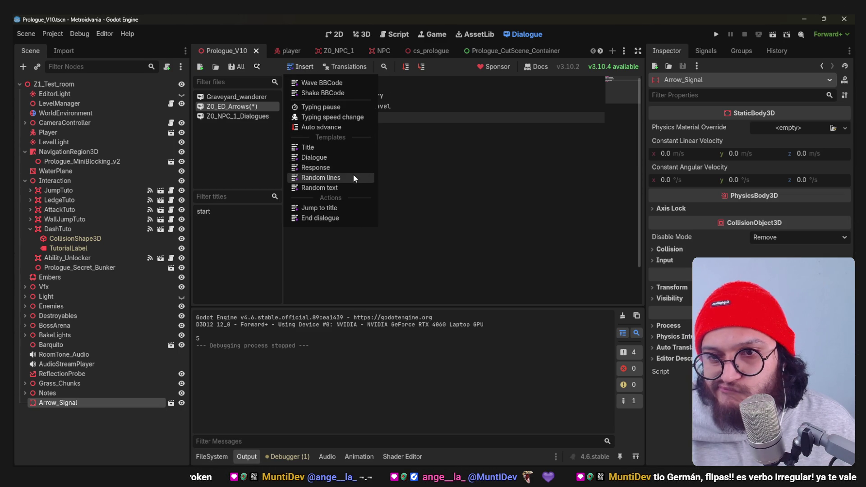
pyautogui.click(413, 155)
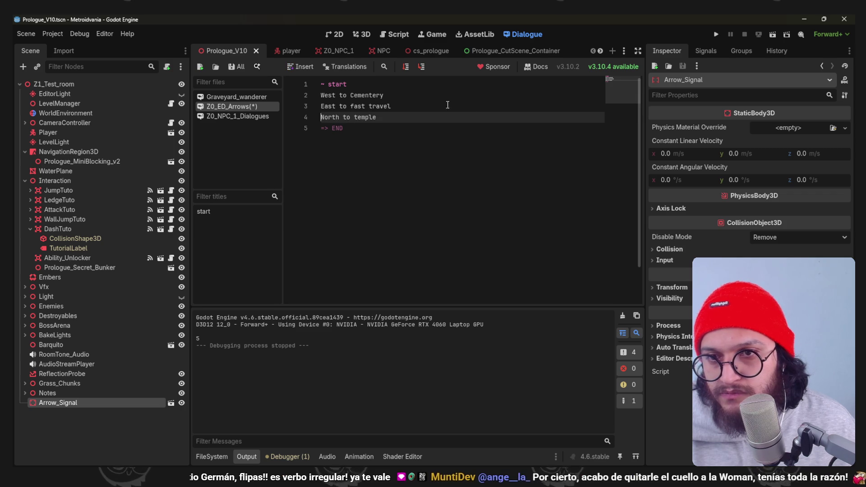
pyautogui.click(402, 95)
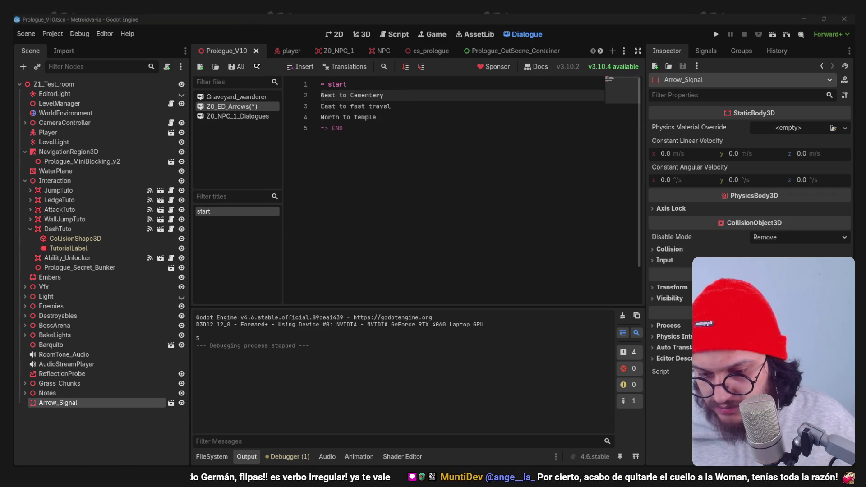
pyautogui.hotkey('alt', 'Tab')
pyautogui.scroll(-15, 407, 234)
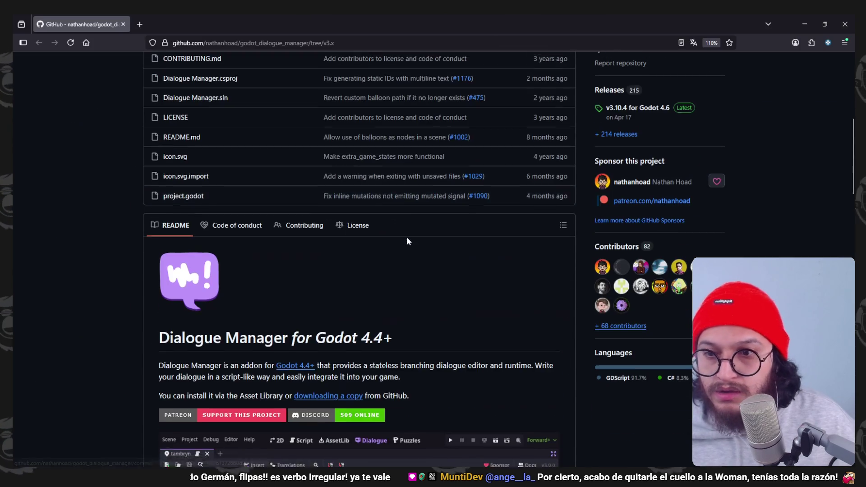
# - Bring the Dialogue Manager docs browser window back to the front
pyautogui.scroll(-10, 407, 244)
pyautogui.hotkey('alt', 'Tab')
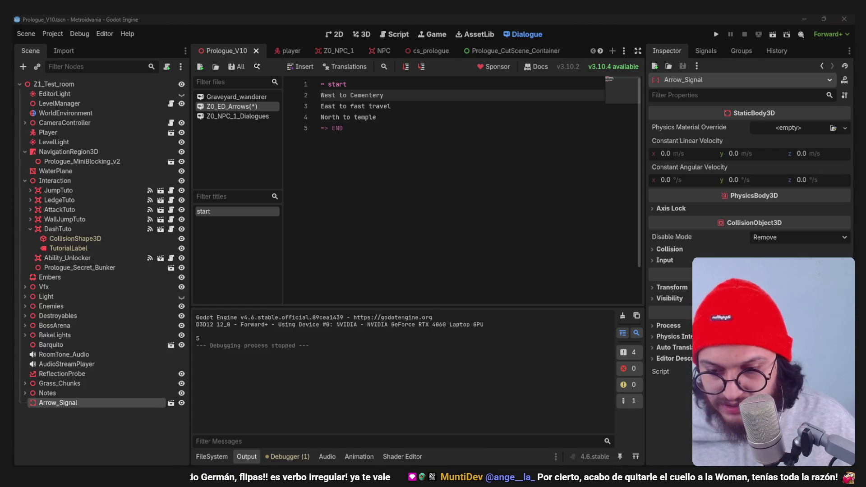
pyautogui.moveTo(328, 471)
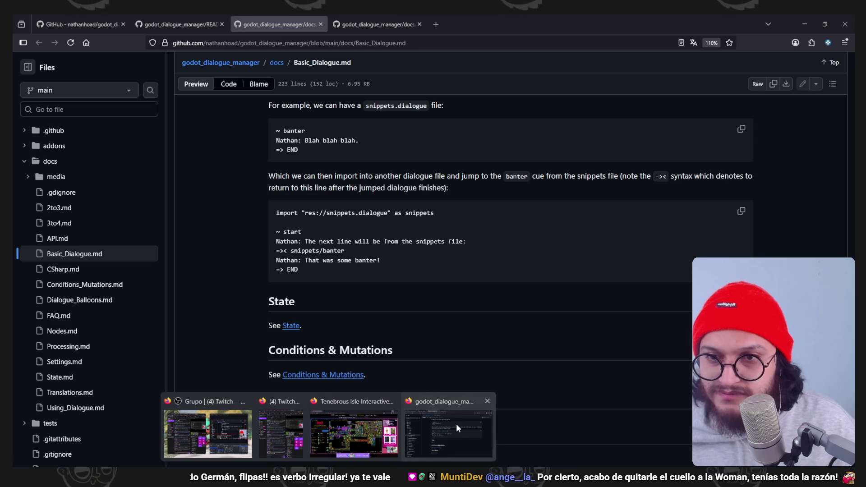
pyautogui.click(456, 424)
# - Review the importing, jumps and responses sections, then open the Conditions & Mutations page
pyautogui.scroll(2, 408, 266)
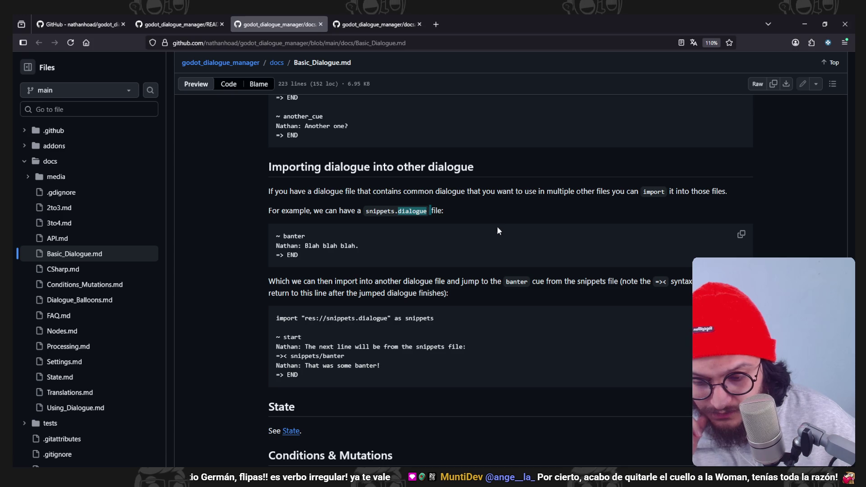
pyautogui.click(507, 212)
pyautogui.scroll(-1, 506, 212)
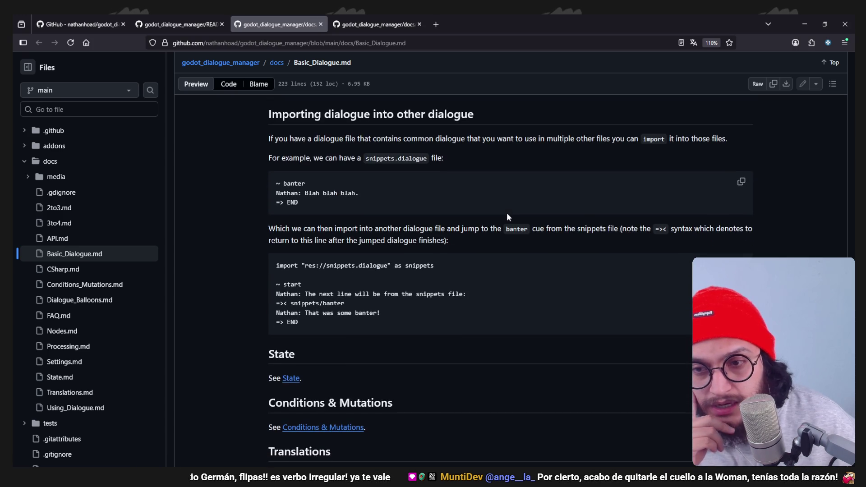
pyautogui.scroll(-1, 507, 213)
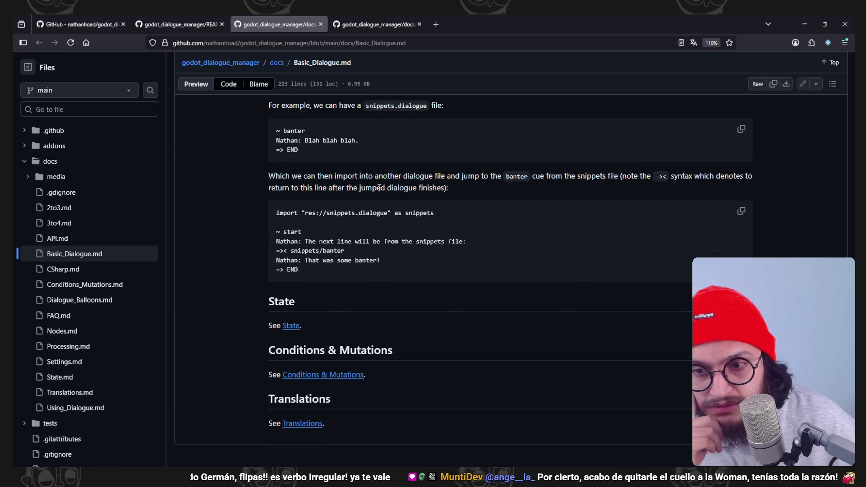
pyautogui.scroll(8, 427, 404)
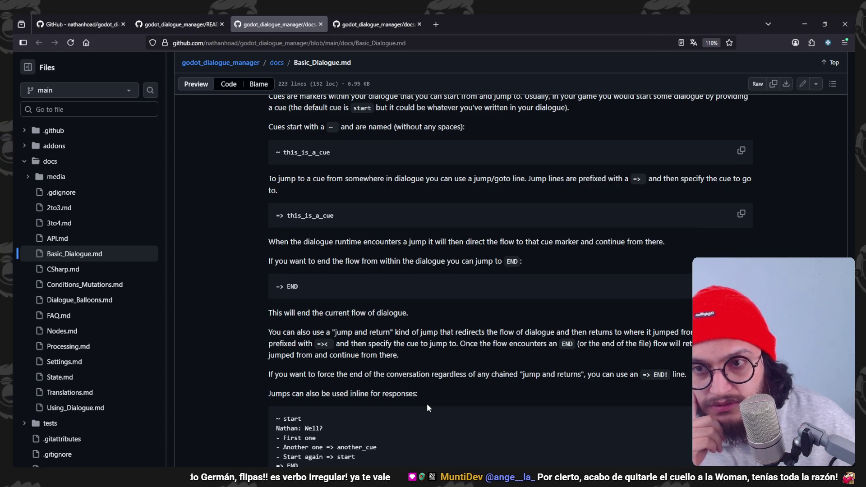
pyautogui.scroll(10, 427, 403)
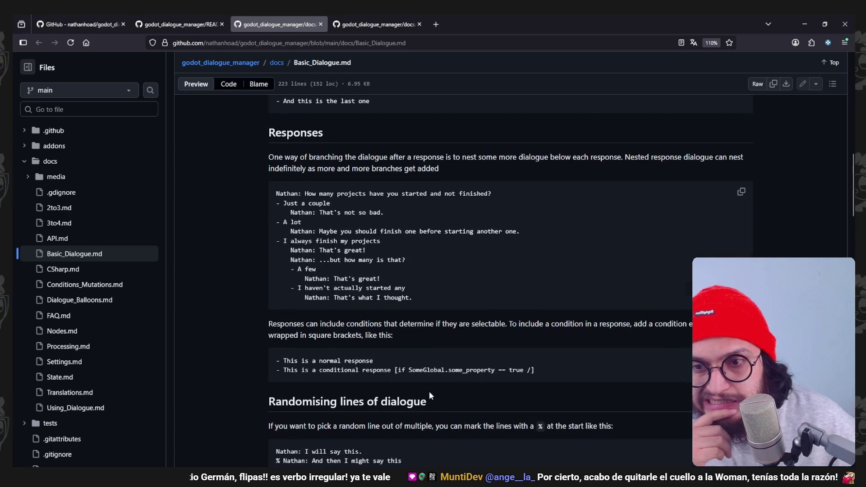
pyautogui.scroll(10, 429, 396)
pyautogui.scroll(-20, 429, 395)
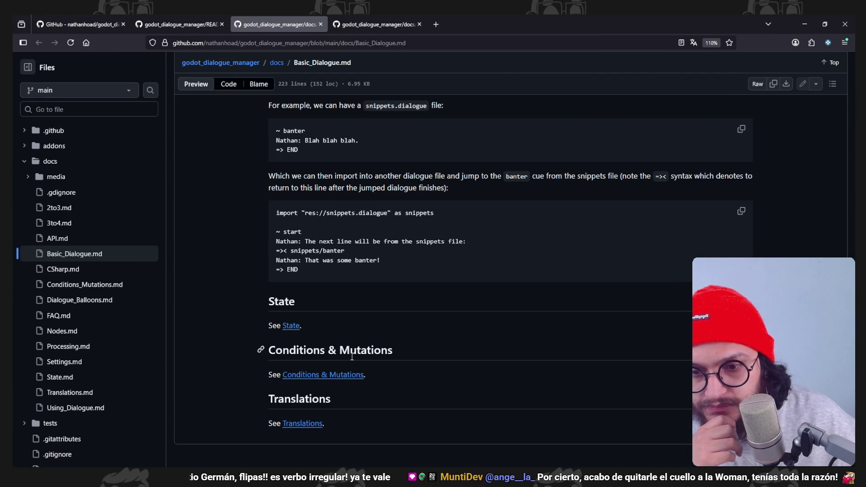
pyautogui.click(353, 375)
# - Return the first tab to Basic Dialogue and switch to the Using Dialogue docs page
pyautogui.scroll(-3, 388, 310)
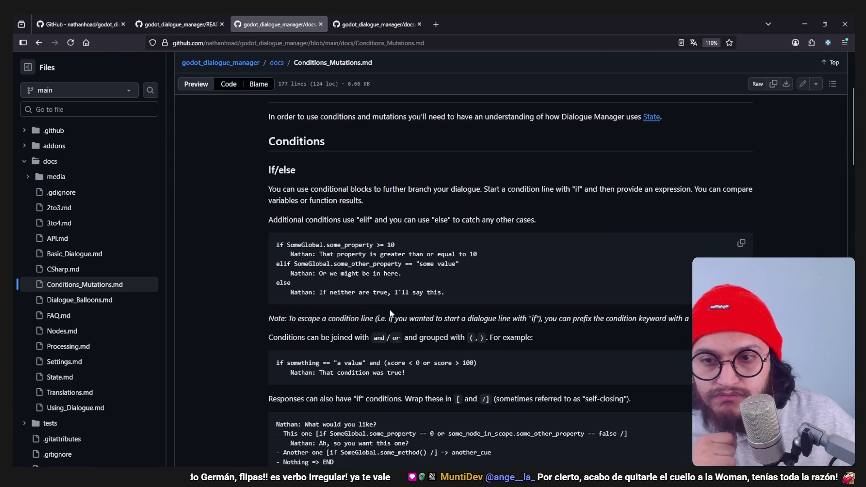
pyautogui.scroll(-8, 388, 309)
pyautogui.scroll(-10, 390, 312)
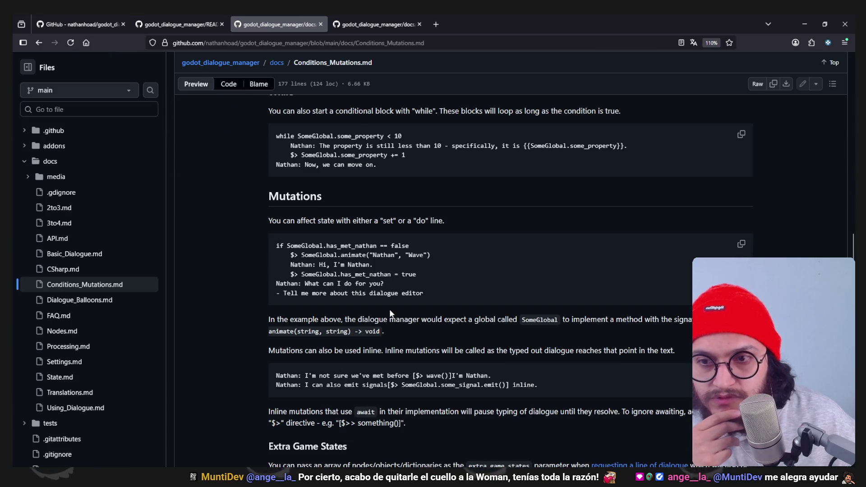
pyautogui.scroll(-12, 389, 309)
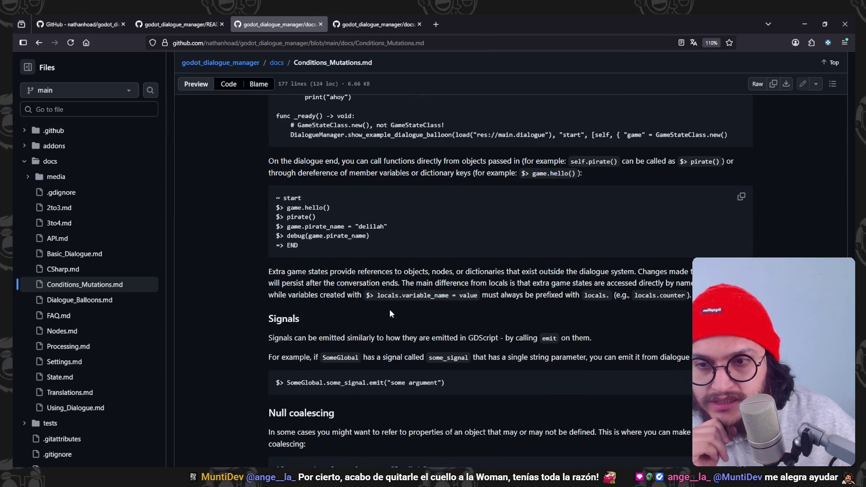
pyautogui.click(38, 43)
pyautogui.click(378, 24)
# - Skim Using_Dialogue, close its tab, and review the Basic Dialogue responses examples
pyautogui.scroll(-5, 450, 291)
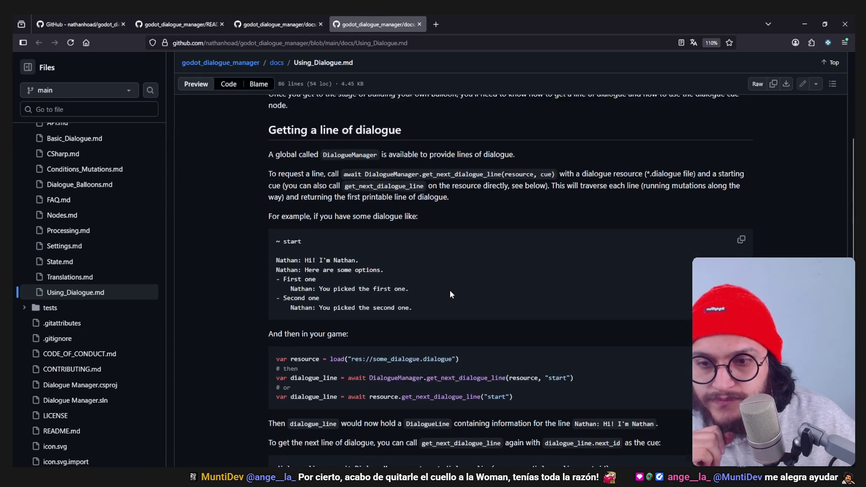
pyautogui.scroll(-3, 360, 185)
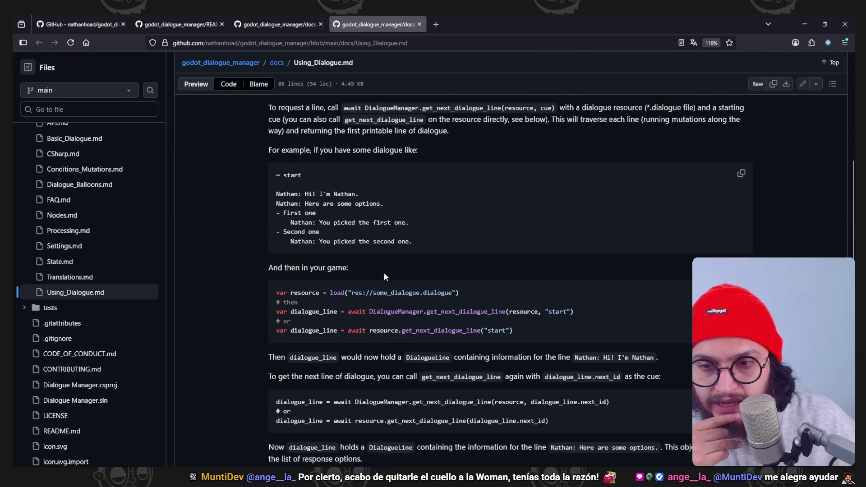
pyautogui.scroll(-7, 402, 201)
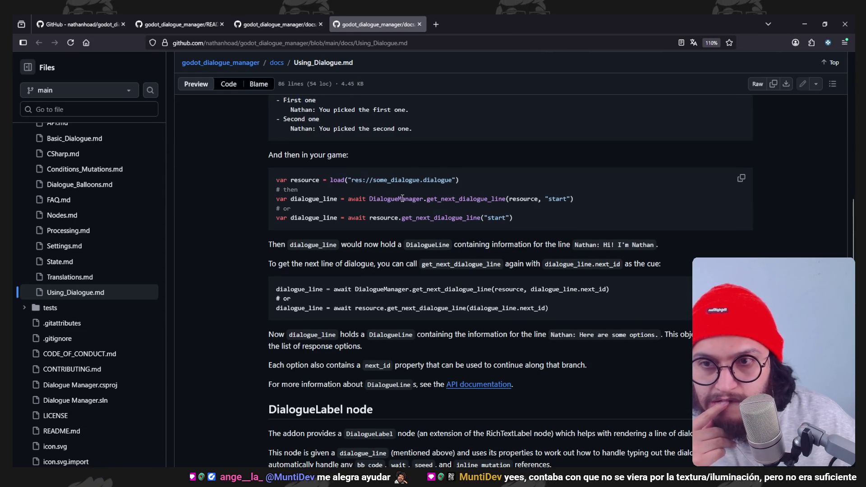
pyautogui.scroll(-4, 402, 197)
pyautogui.scroll(-2, 509, 248)
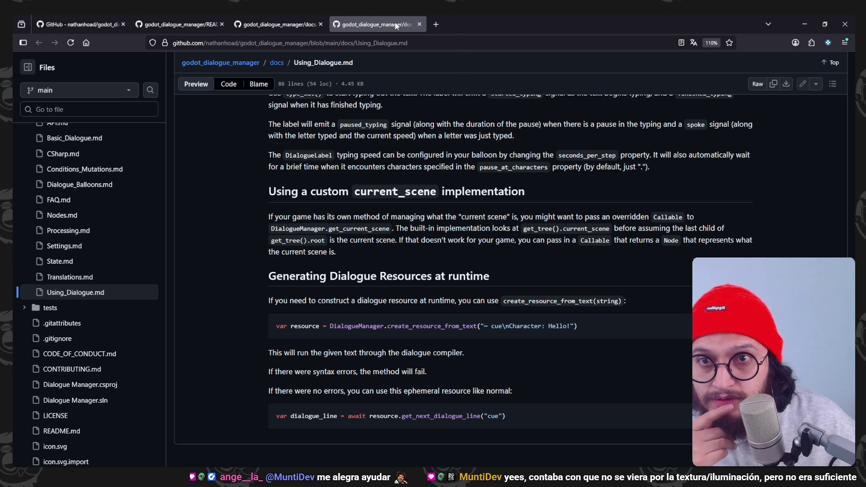
pyautogui.click(418, 24)
pyautogui.scroll(3, 454, 275)
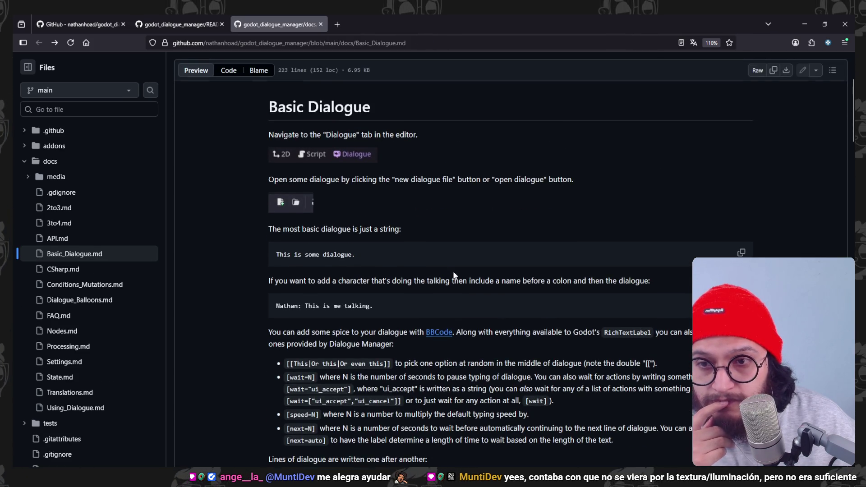
pyautogui.scroll(-5, 453, 275)
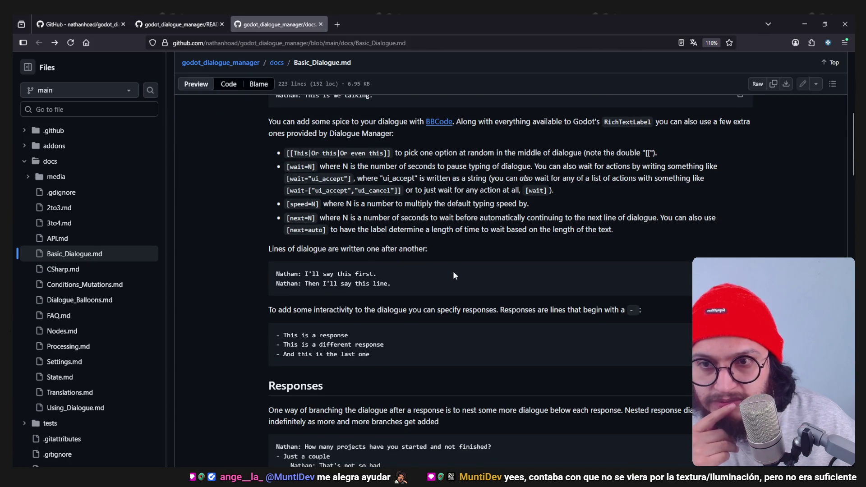
pyautogui.scroll(1, 337, 185)
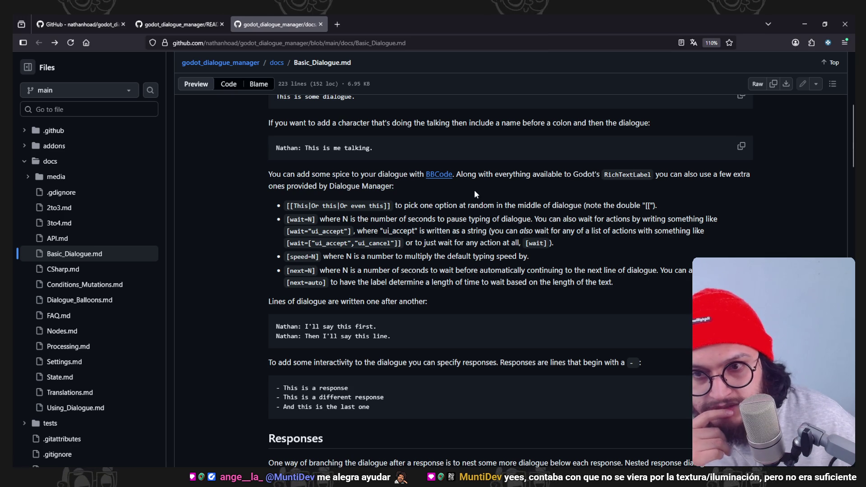
pyautogui.hotkey('alt', 'Tab')
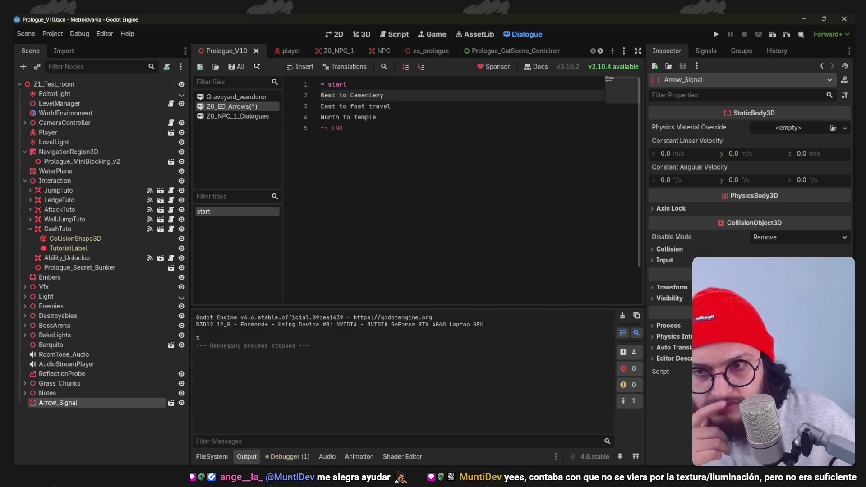
# - Check the Insert snippet list, then save the Z0_ED_Arrows dialogue with Ctrl+S
pyautogui.press('Up')
pyautogui.press('Down')
pyautogui.press('Down')
pyautogui.press('Down')
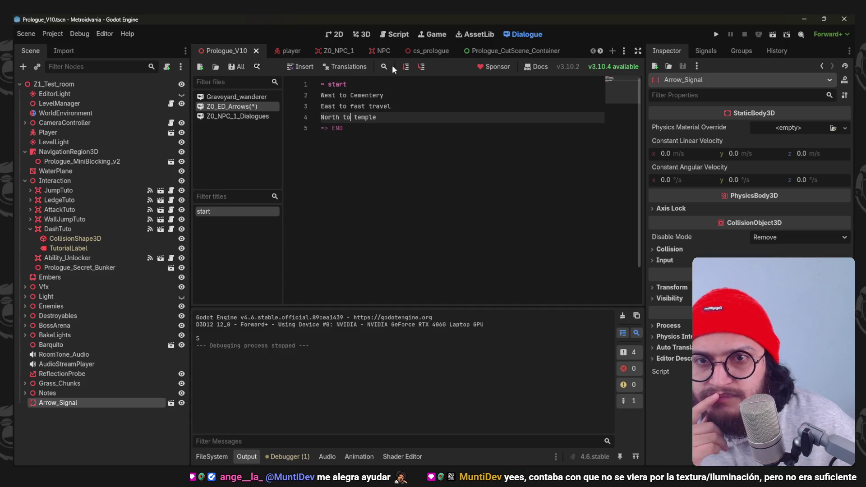
pyautogui.click(301, 66)
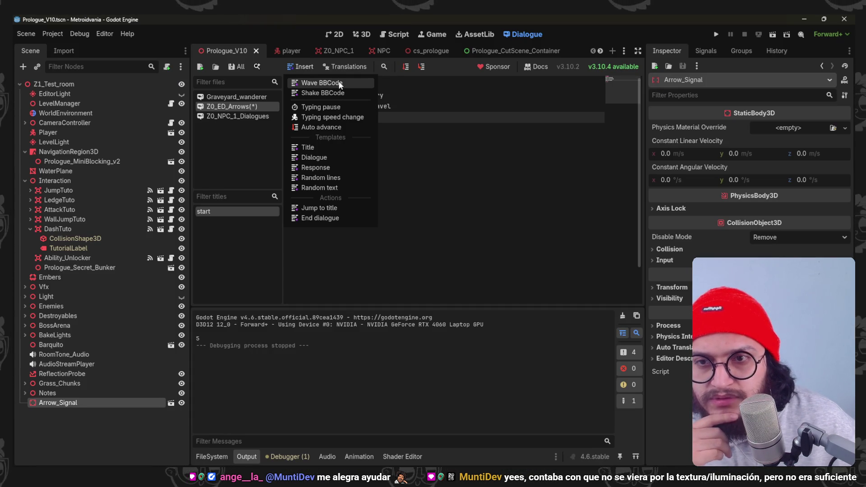
pyautogui.click(460, 113)
pyautogui.hotkey('ctrl', 's')
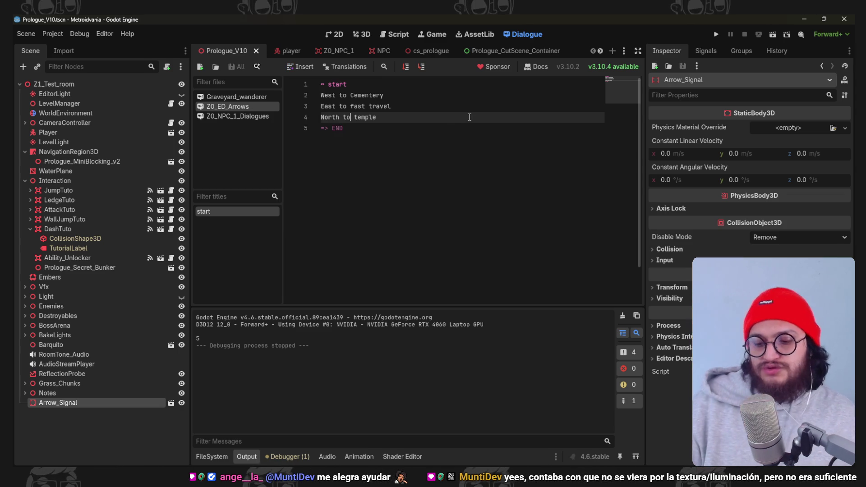
# - Read the wait tag description in the docs, then return to the East to fast travel line
pyautogui.hotkey('alt', 'Tab')
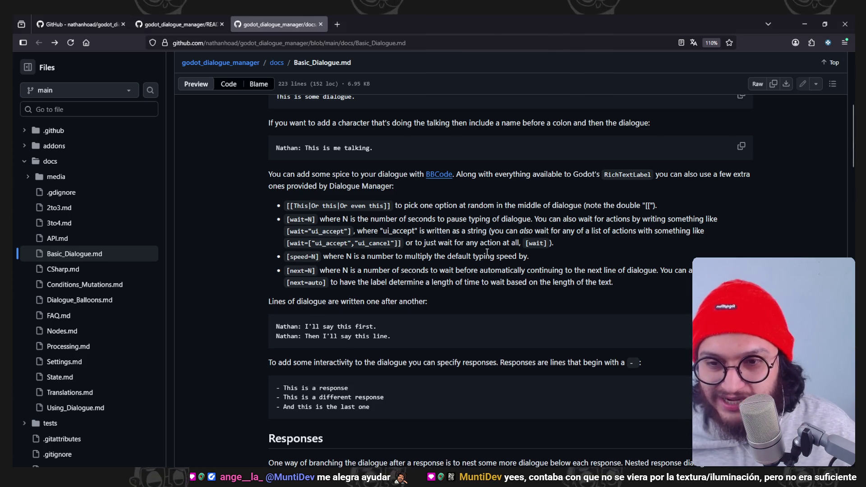
pyautogui.scroll(-1, 495, 261)
pyautogui.doubleClick(345, 166)
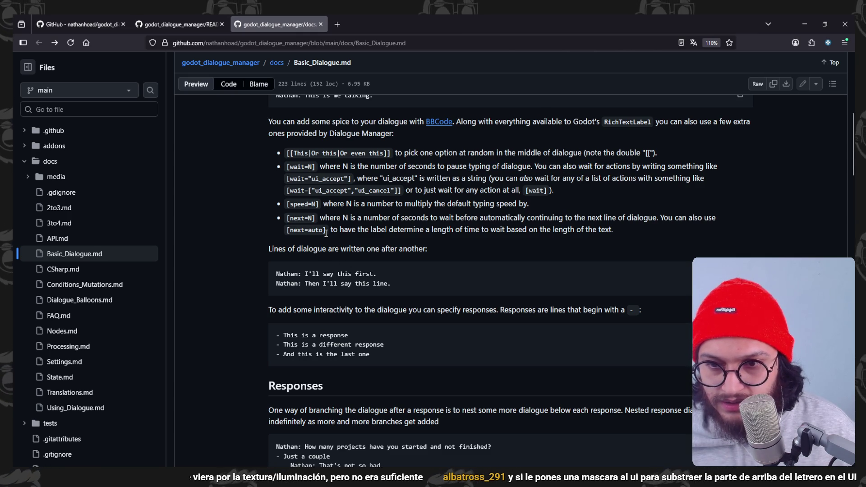
pyautogui.hotkey('alt', 'Tab')
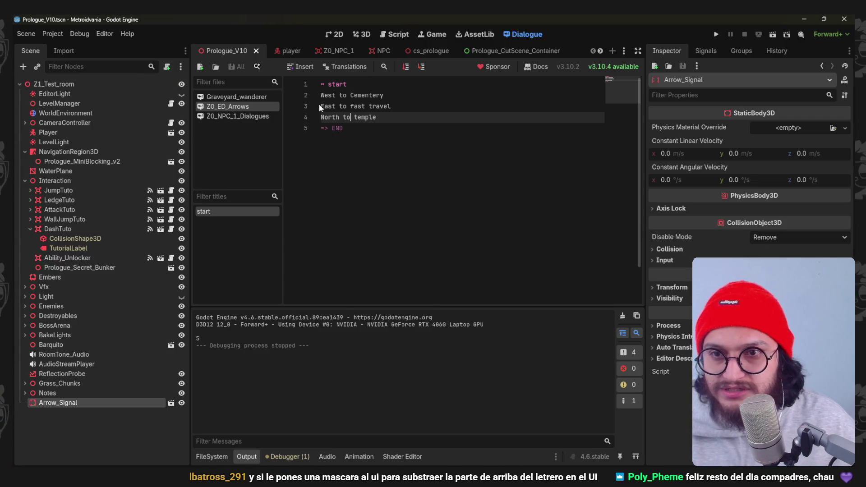
pyautogui.click(323, 107)
pyautogui.press('BackSpace')
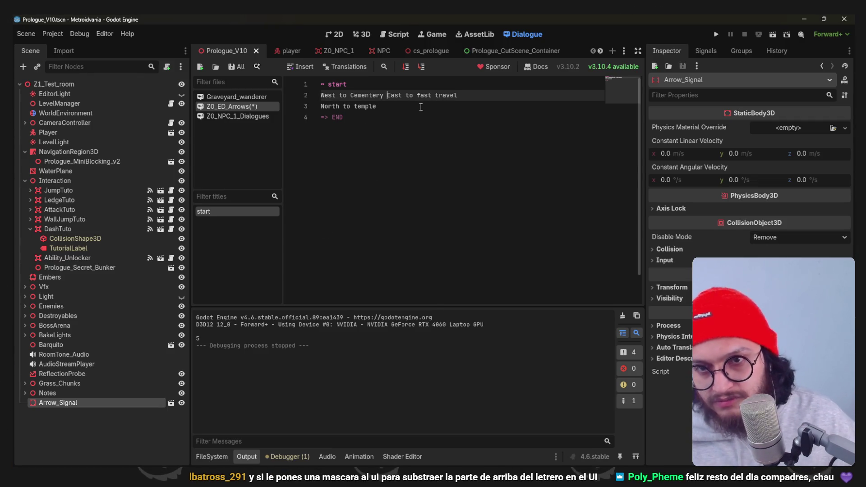
pyautogui.press('Tab')
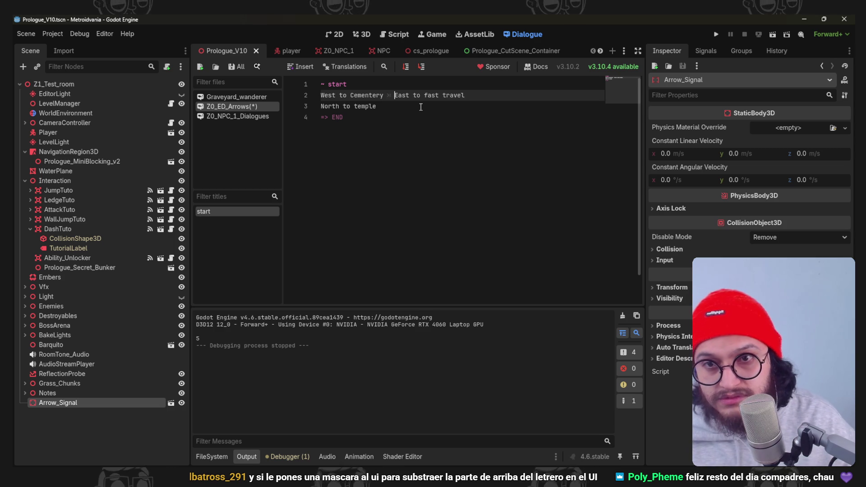
pyautogui.click(405, 67)
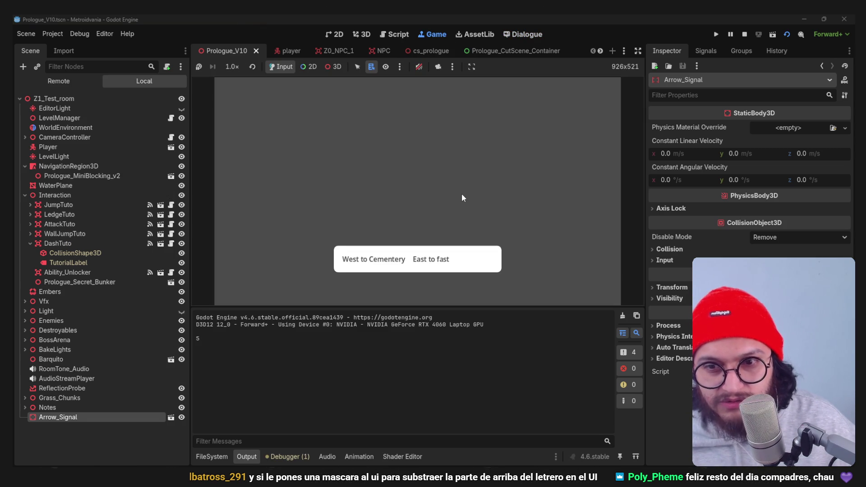
pyautogui.click(441, 247)
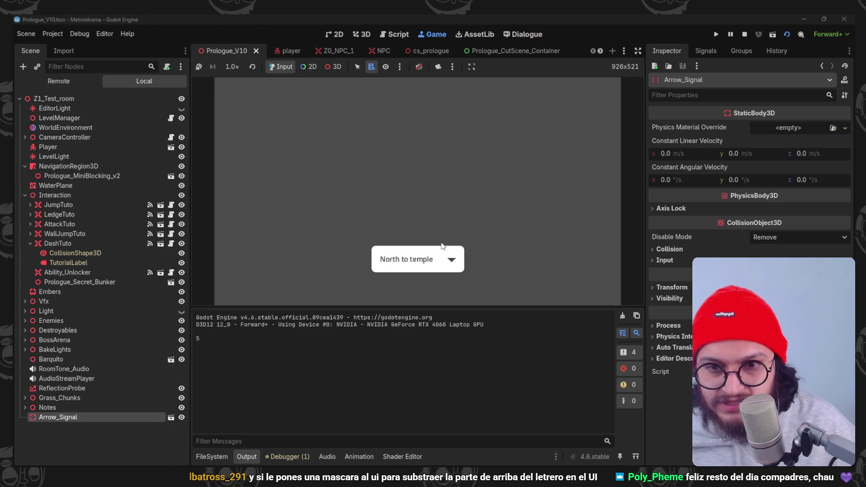
pyautogui.click(597, 96)
pyautogui.press('BackSpace')
pyautogui.press('BackSpace')
pyautogui.press('Return')
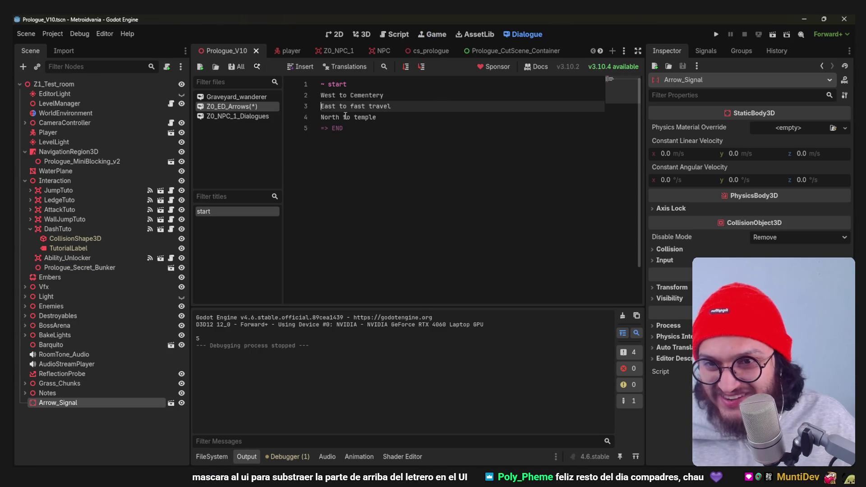
pyautogui.click(321, 94)
pyautogui.write('-')
pyautogui.click(321, 107)
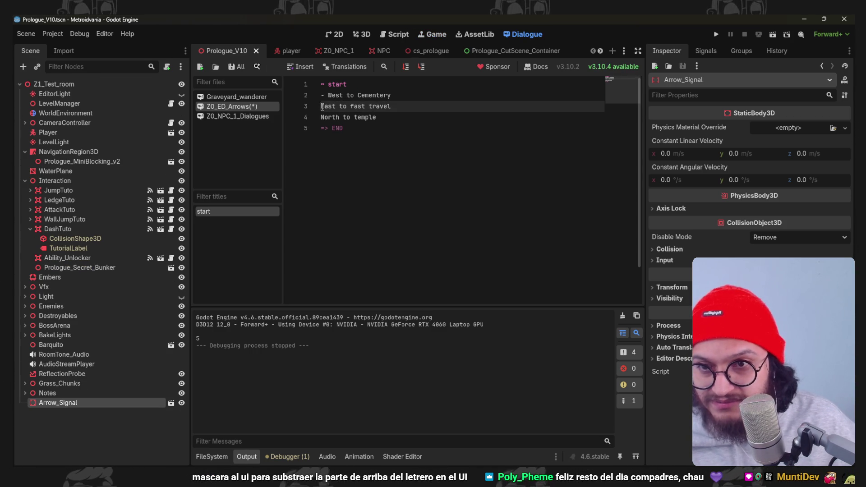
pyautogui.write('-')
pyautogui.click(321, 117)
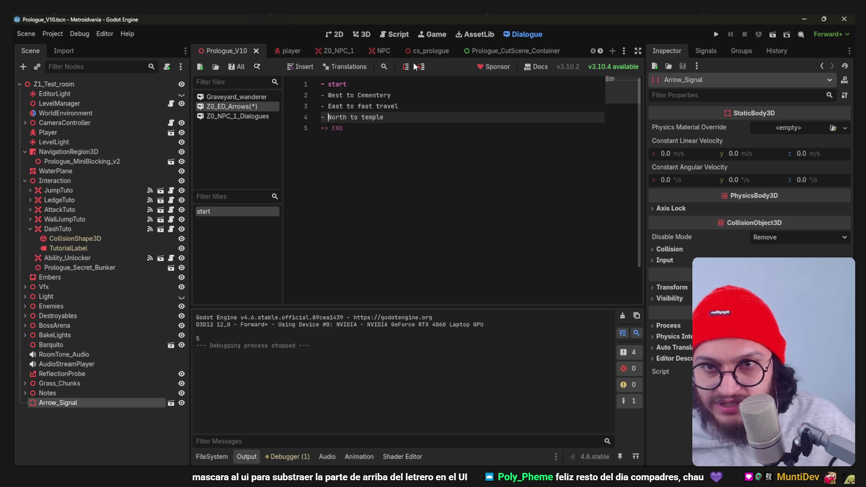
pyautogui.click(407, 66)
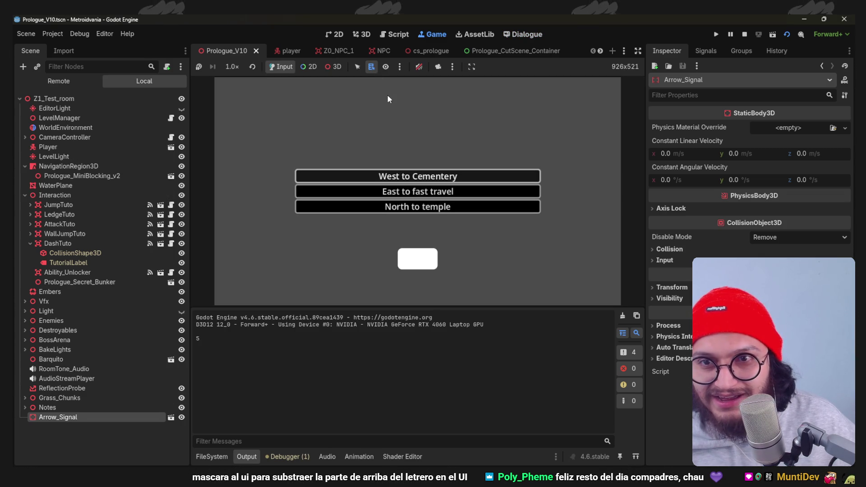
pyautogui.press('Return')
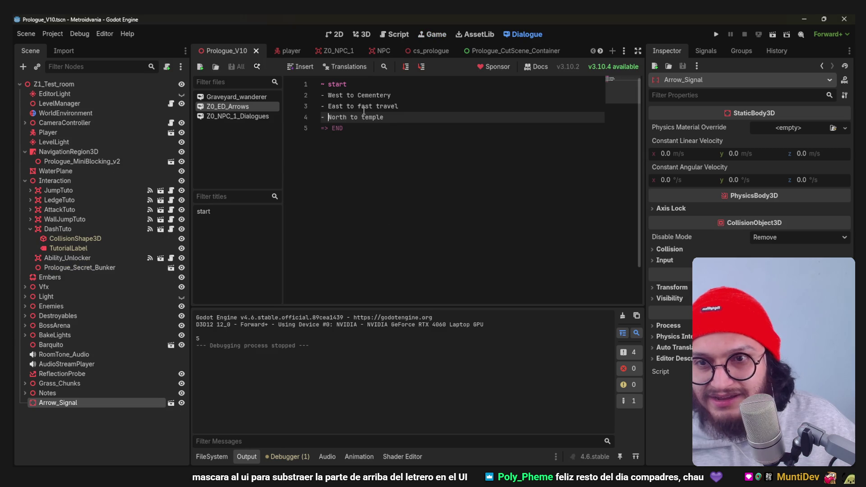
pyautogui.click(342, 113)
pyautogui.press('Home')
pyautogui.press('Delete')
pyautogui.press('Delete')
pyautogui.press('Up')
pyautogui.press('Delete')
pyautogui.press('Delete')
pyautogui.press('Up')
pyautogui.press('Delete')
pyautogui.press('Delete')
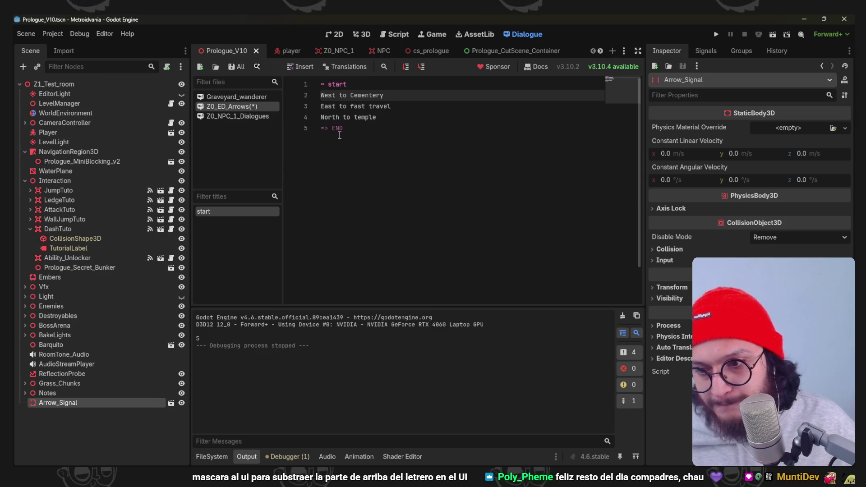
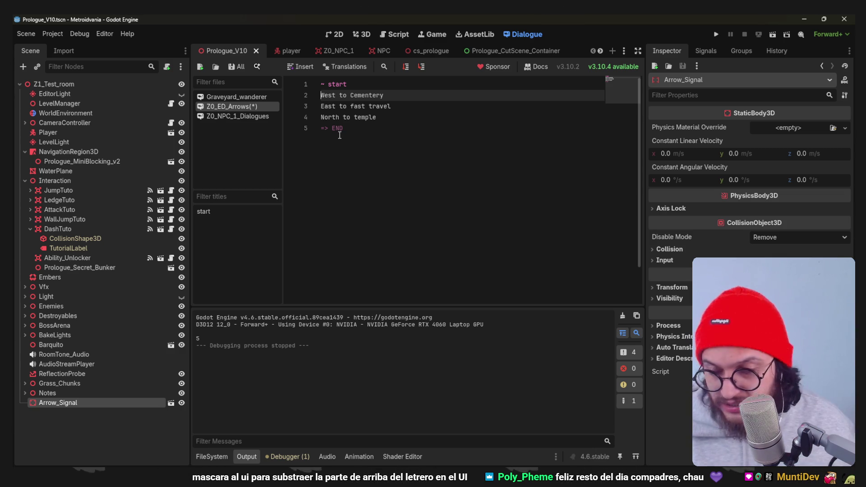
# - Save the arrow dialogue file and test-run it in game, then stop
pyautogui.click(339, 134)
pyautogui.hotkey('ctrl', 's')
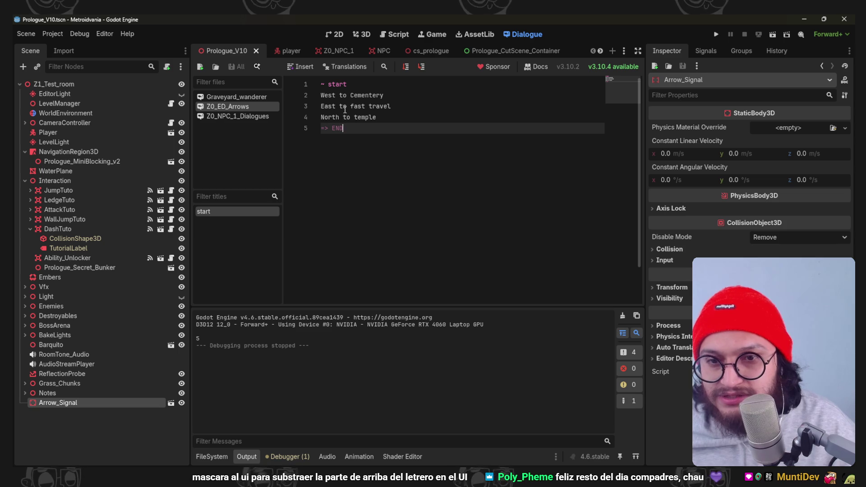
pyautogui.click(410, 104)
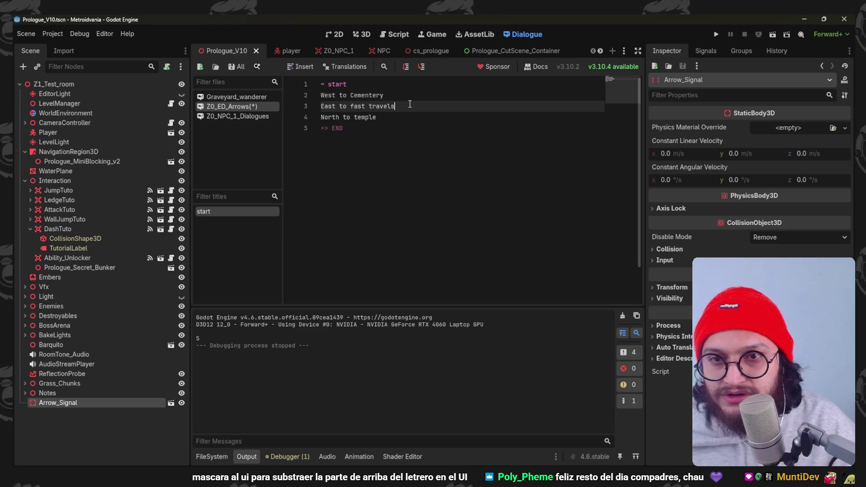
pyautogui.press('F5')
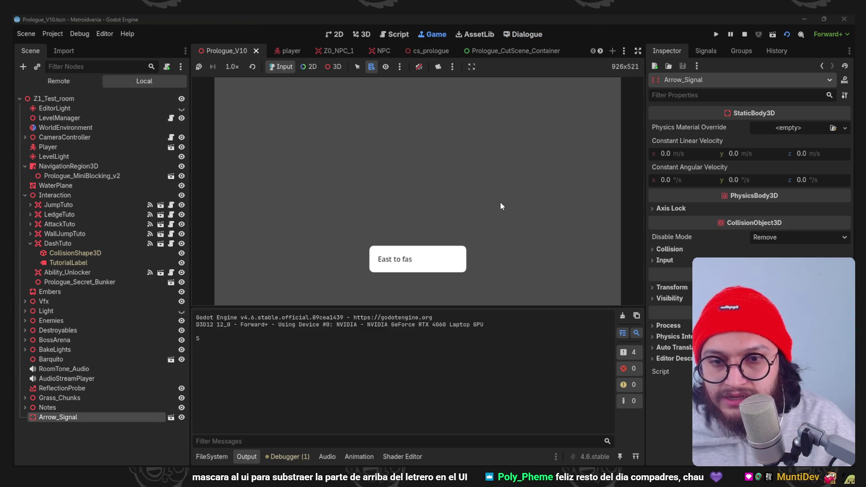
pyautogui.press('F8')
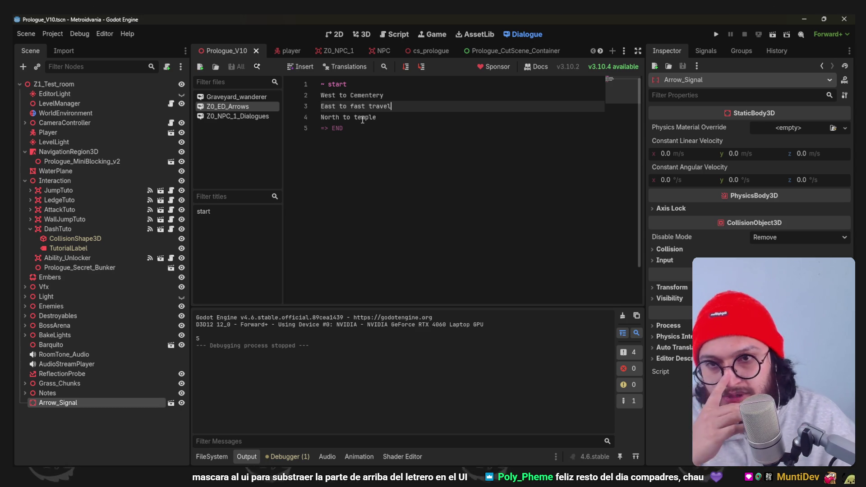
# - Join East to fast travel and North to temple onto line 2 with a tab, save, and test
pyautogui.click(407, 91)
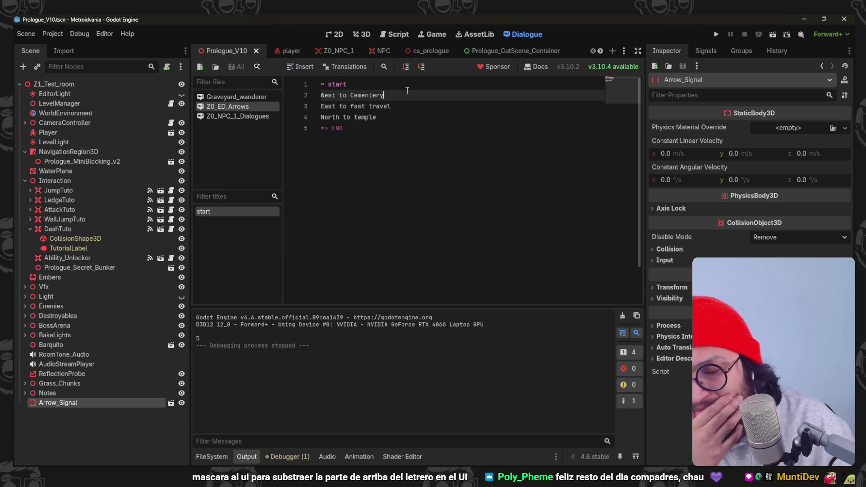
pyautogui.press('Delete')
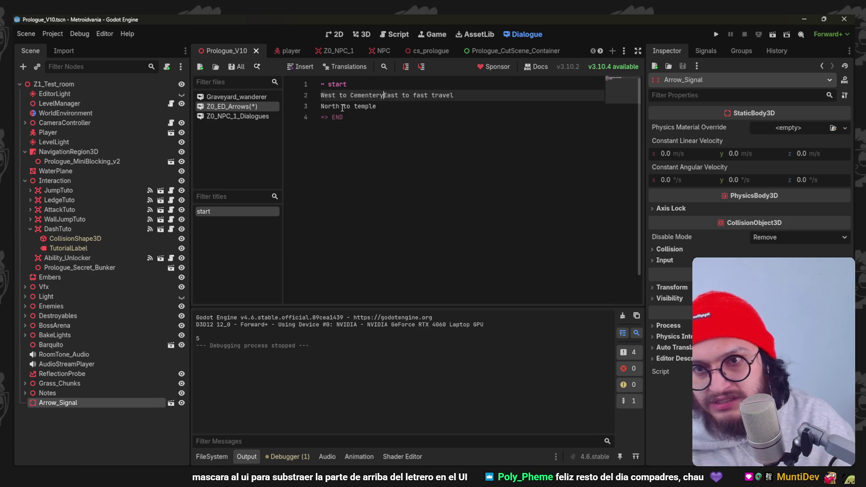
pyautogui.click(326, 109)
pyautogui.press('BackSpace')
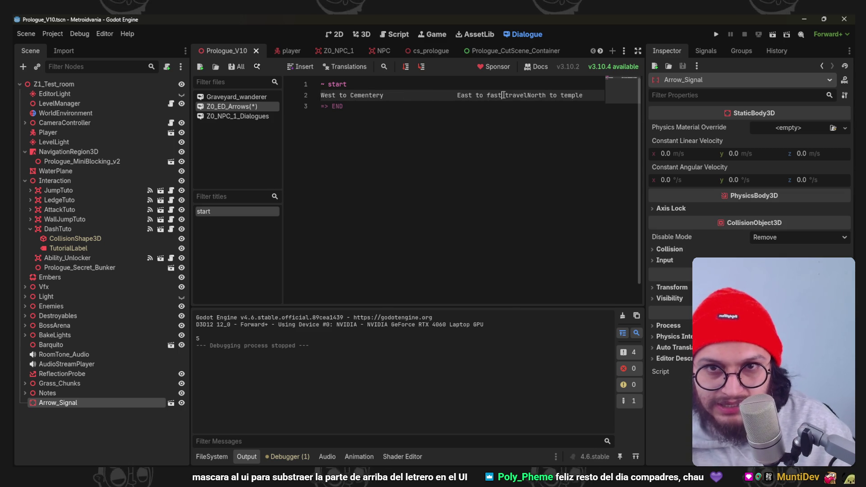
pyautogui.press('Tab')
pyautogui.press('Tab')
pyautogui.press('Tab')
pyautogui.hotkey('ctrl', 's')
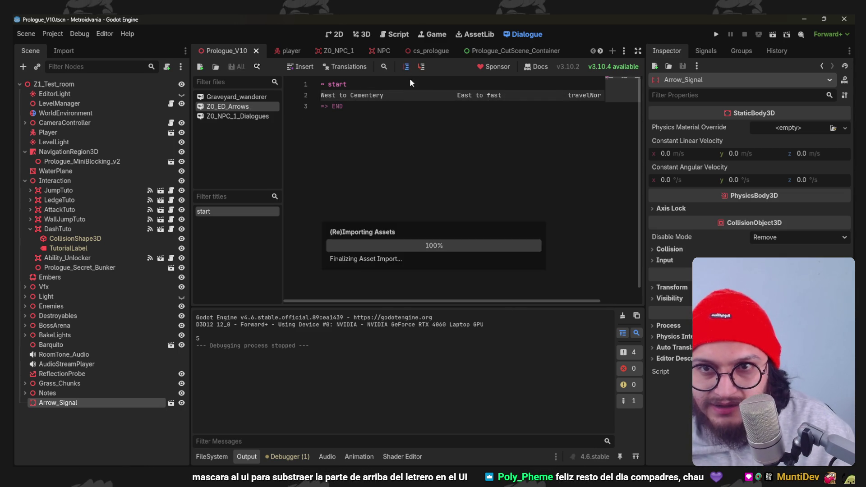
pyautogui.press('F5')
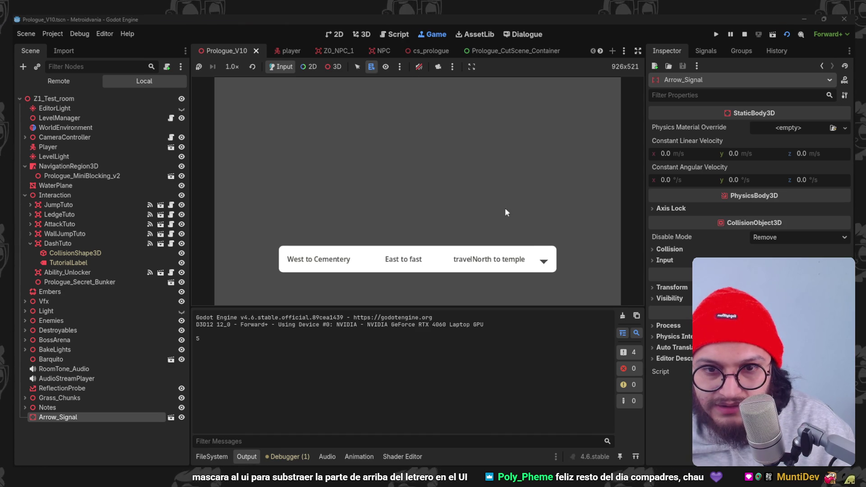
pyautogui.press('F8')
# - Undo the merges to restore the separate direction lines and save
pyautogui.click(462, 142)
pyautogui.hotkey('ctrl', 'z')
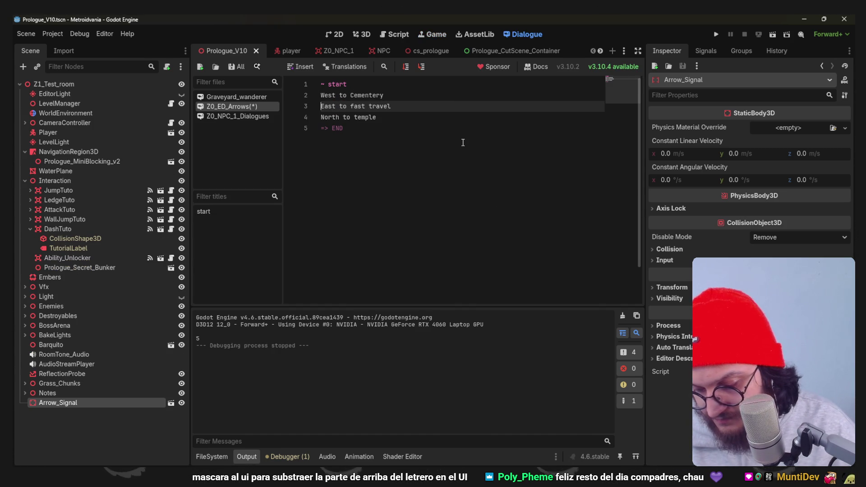
pyautogui.click(465, 142)
pyautogui.hotkey('ctrl', 's')
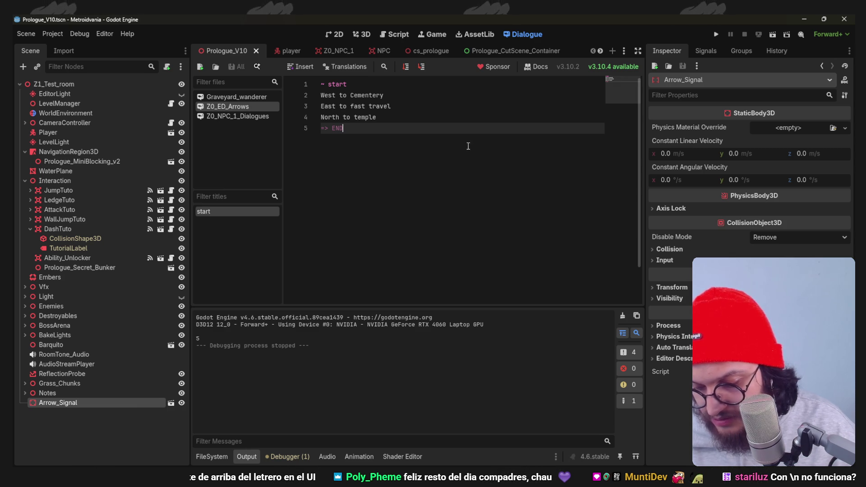
# - Drop the marker from line 2 and add a /n marker at the start of line 3
pyautogui.click(409, 96)
pyautogui.write('/')
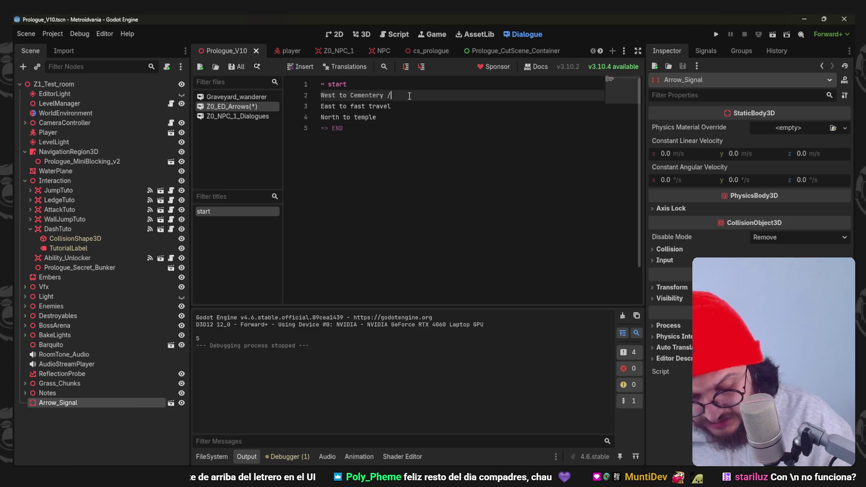
pyautogui.write('n')
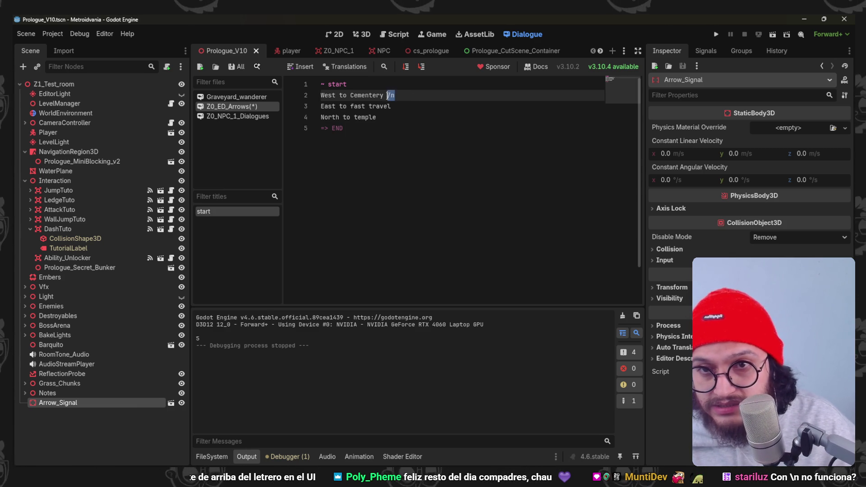
pyautogui.press('BackSpace')
pyautogui.click(321, 106)
pyautogui.write('/n')
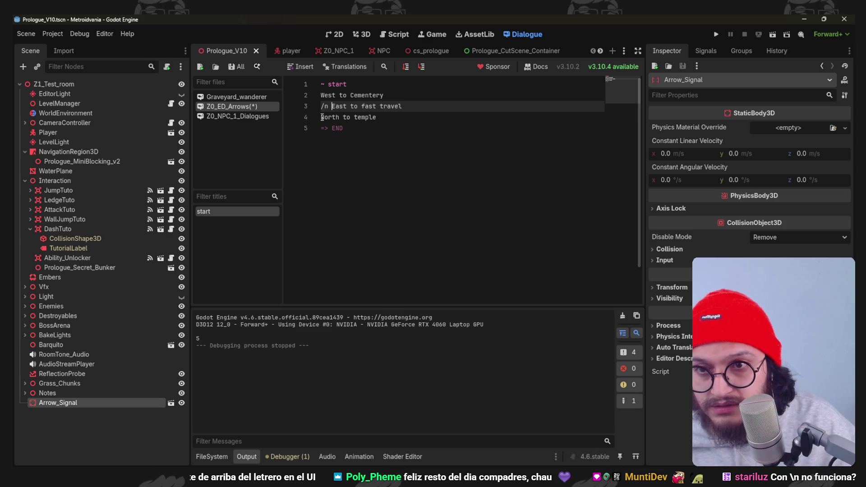
pyautogui.click(321, 118)
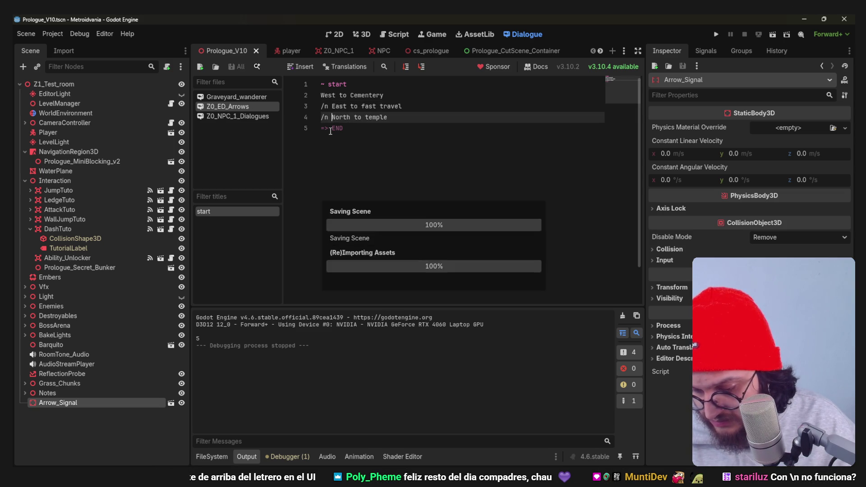
# - Delete the stray symbols typed after travel on line 3 and save the dialogue
pyautogui.doubleClick(323, 106)
pyautogui.click(324, 107)
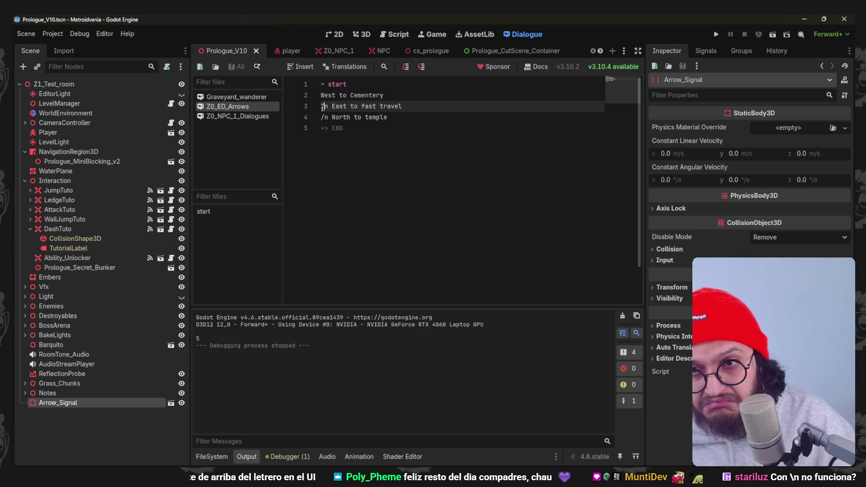
pyautogui.click(376, 106)
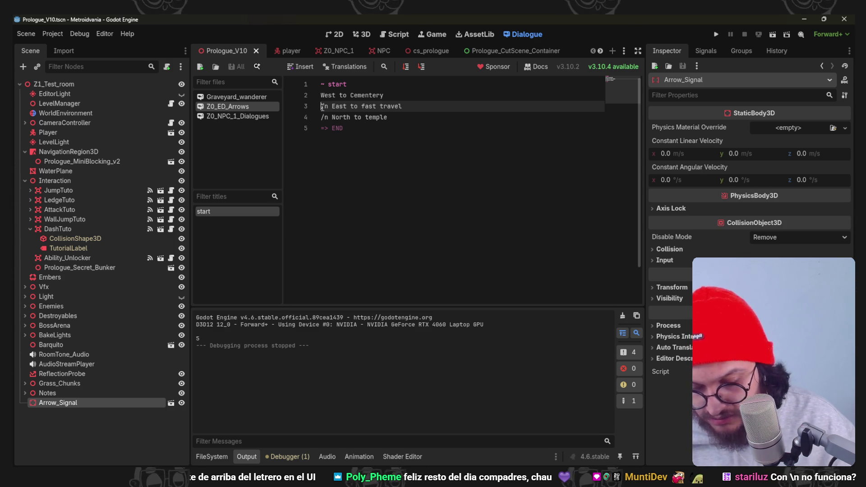
pyautogui.click(450, 106)
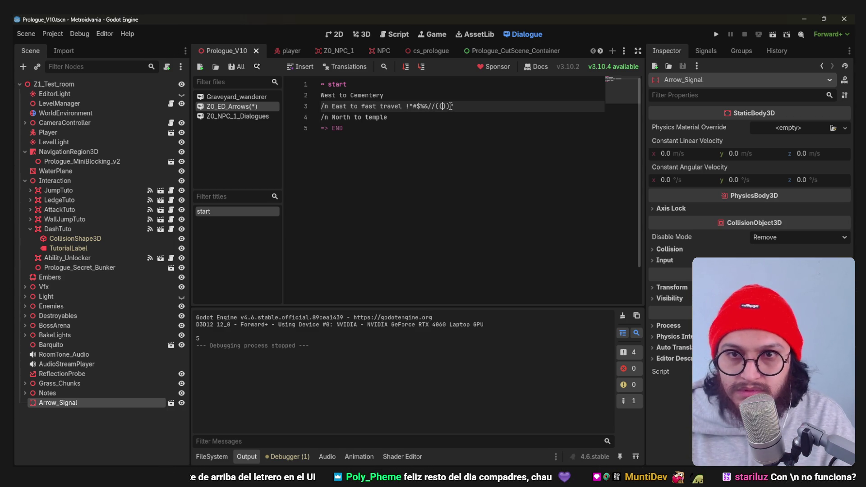
pyautogui.write('()="')
pyautogui.write('¡?=)(/&%$')
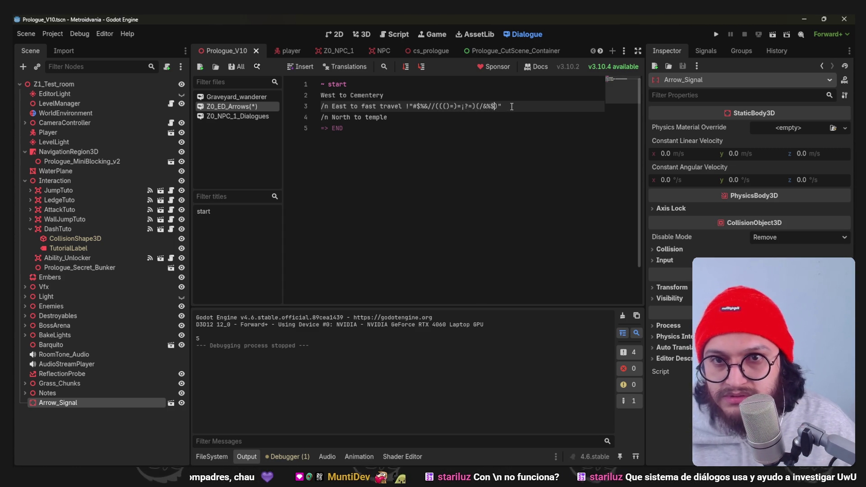
pyautogui.moveTo(347, 106); pyautogui.dragTo(403, 106)
pyautogui.press('BackSpace')
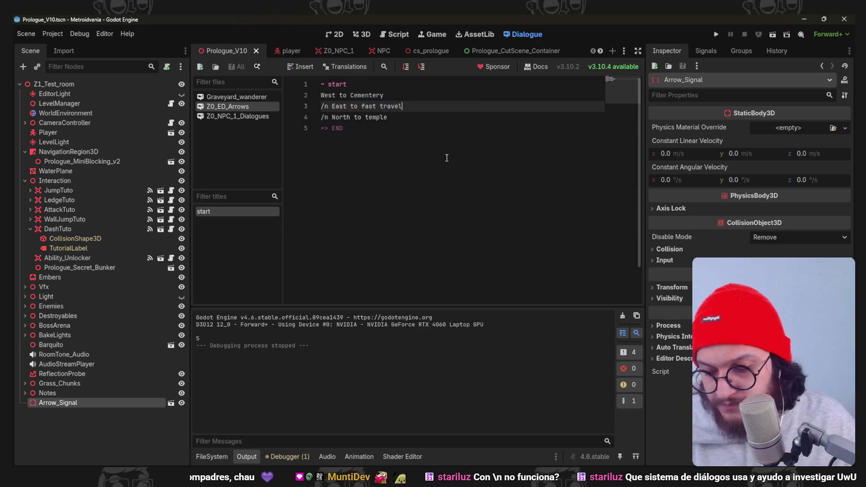
pyautogui.hotkey('ctrl', 's')
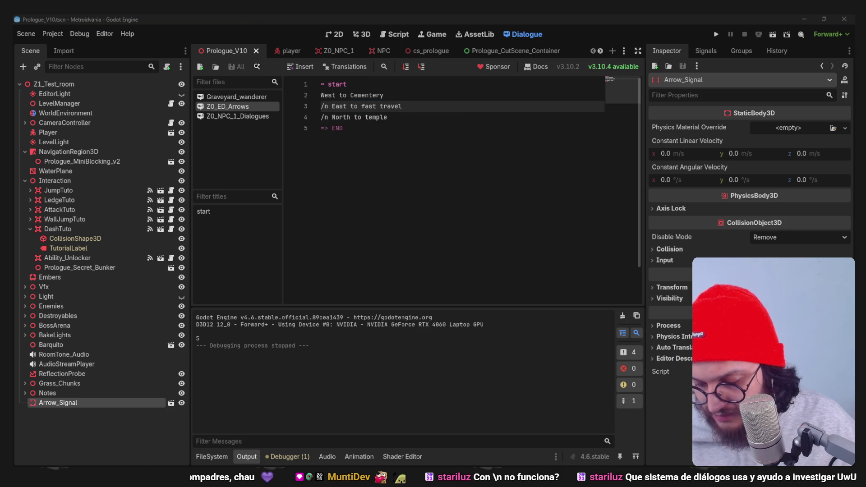
# - Change line 3's marker from /n to \n and test it in the running game
pyautogui.click(324, 106)
pyautogui.press('BackSpace')
pyautogui.write('\\')
pyautogui.press('F6')
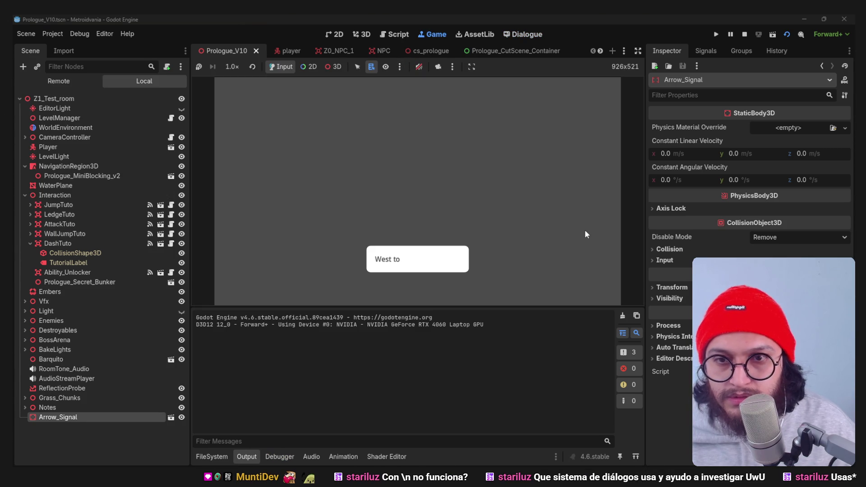
pyautogui.press('Return')
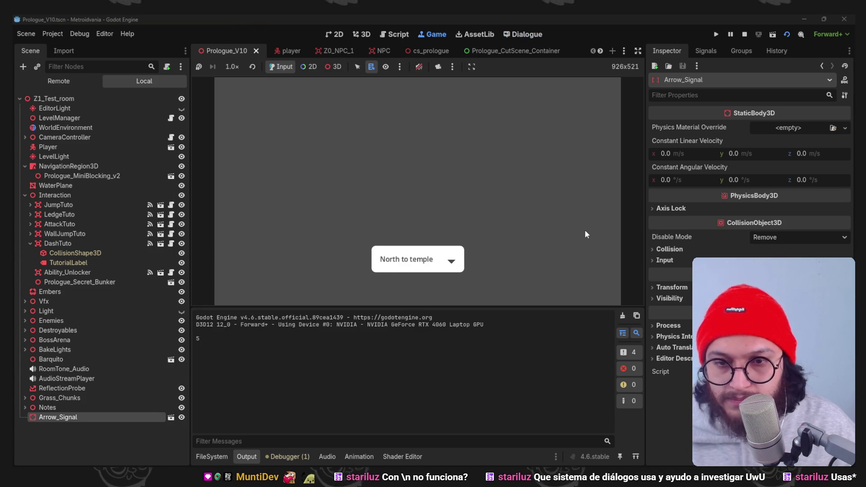
pyautogui.press('F8')
# - Switch lines 3–4 markers back to /, test in game, then delete line 3's marker
pyautogui.moveTo(320, 106); pyautogui.dragTo(345, 117)
pyautogui.write('/')
pyautogui.press('F5')
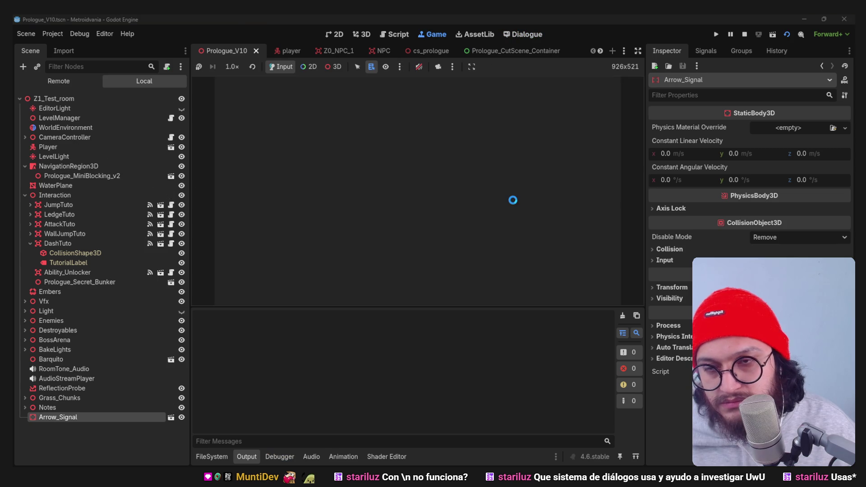
pyautogui.press('Return')
pyautogui.press('Return')
pyautogui.press('F8')
pyautogui.moveTo(331, 106); pyautogui.dragTo(320, 117)
pyautogui.press('BackSpace')
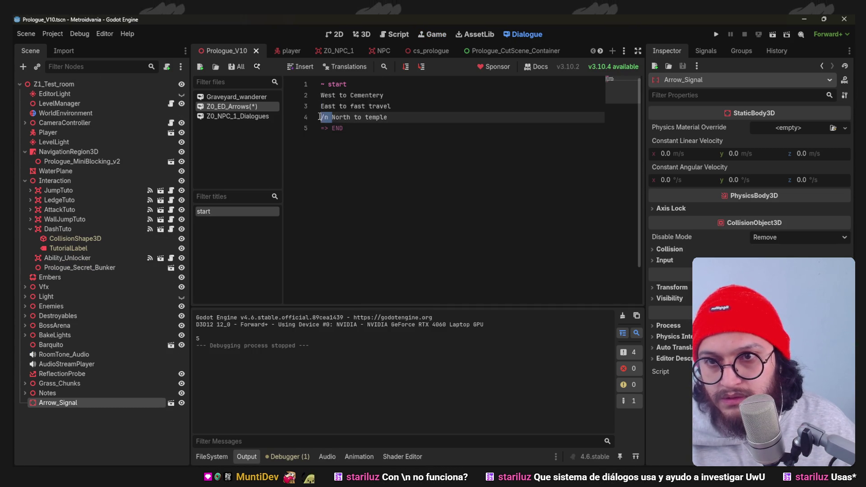
# - Save the dialogue and check the separate direction lines in a test run
pyautogui.hotkey('ctrl', 's')
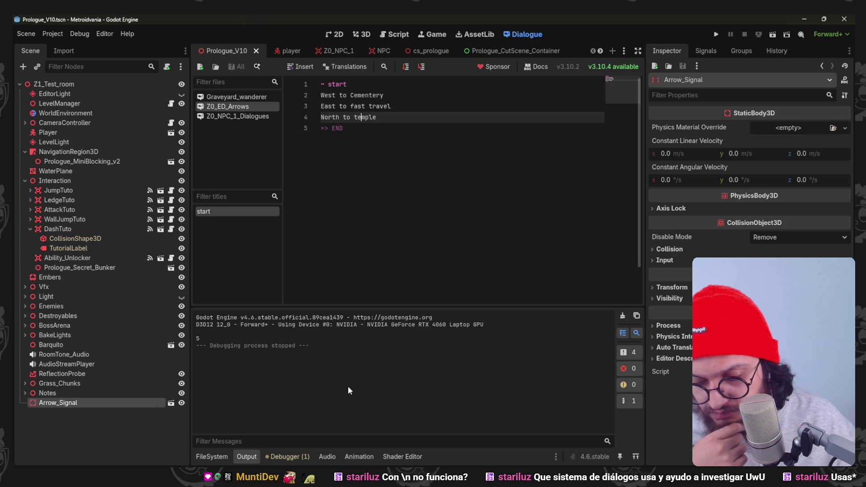
pyautogui.click(352, 156)
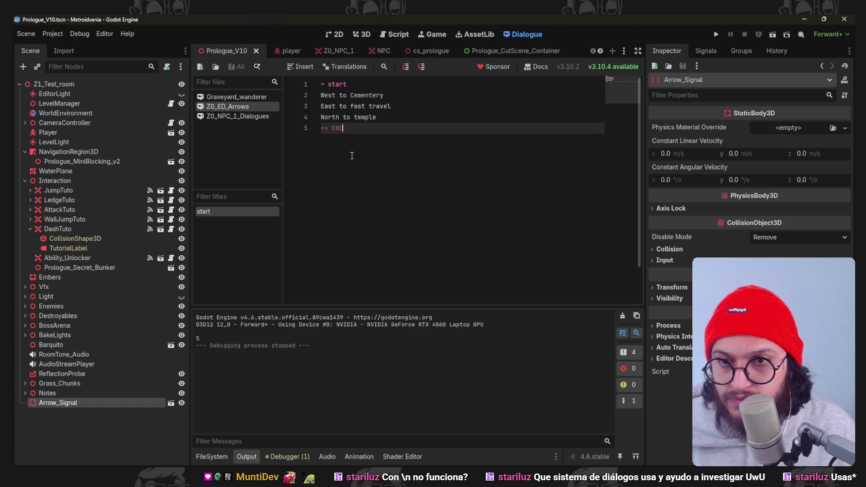
pyautogui.click(321, 105)
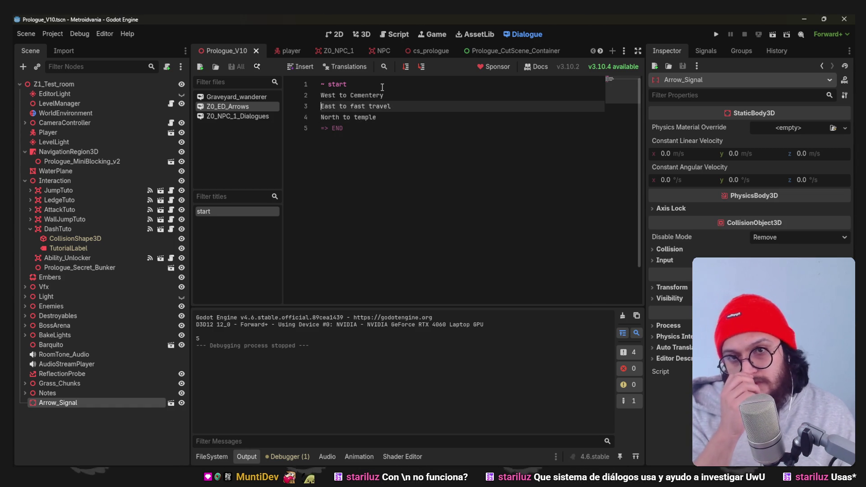
pyautogui.click(403, 68)
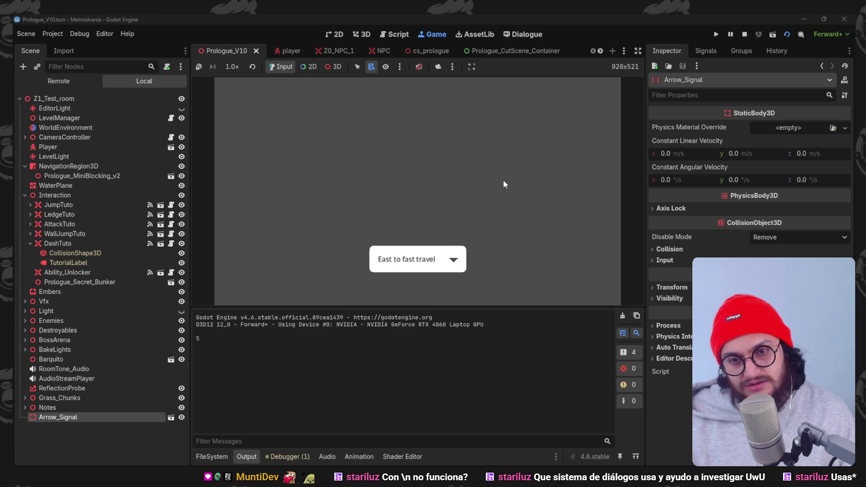
pyautogui.press('Return')
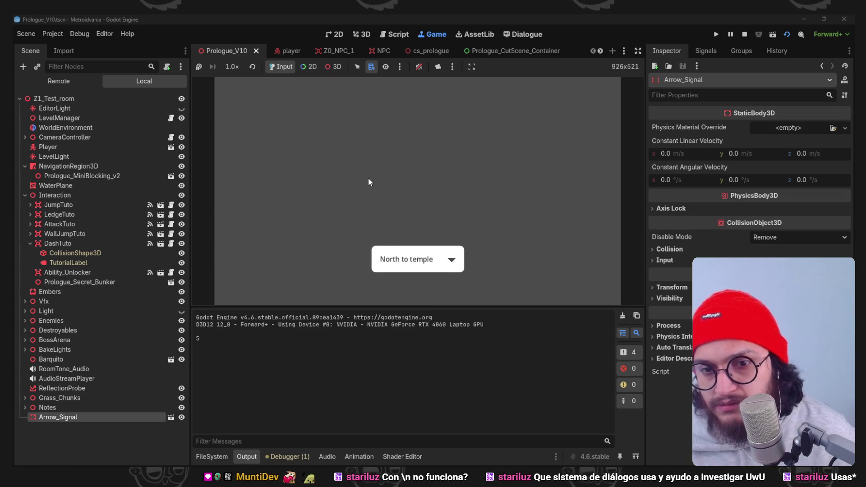
pyautogui.press('Return')
# - Inspect the travel and temple lines, then go to the end of the West to Cementery line
pyautogui.click(373, 117)
pyautogui.click(377, 109)
pyautogui.doubleClick(377, 117)
pyautogui.doubleClick(376, 107)
pyautogui.click(375, 114)
pyautogui.click(368, 95)
pyautogui.press('Down')
pyautogui.press('Down')
pyautogui.press('End')
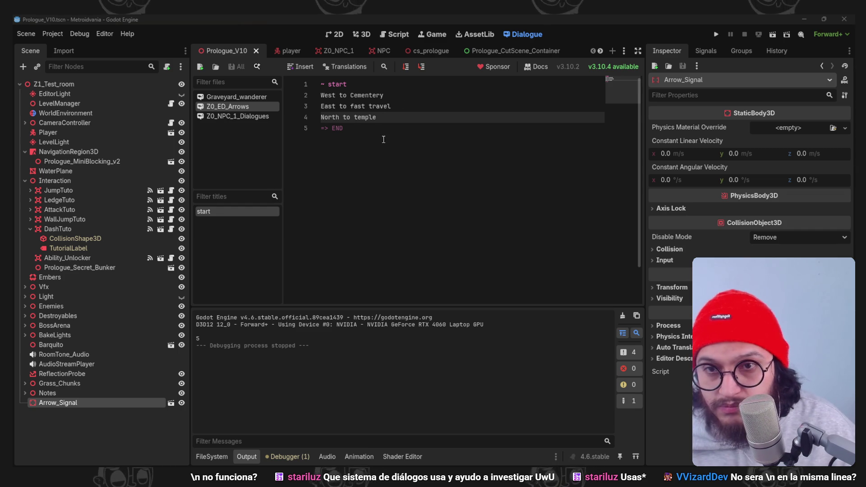
pyautogui.press('Up')
pyautogui.press('Up')
pyautogui.press('End')
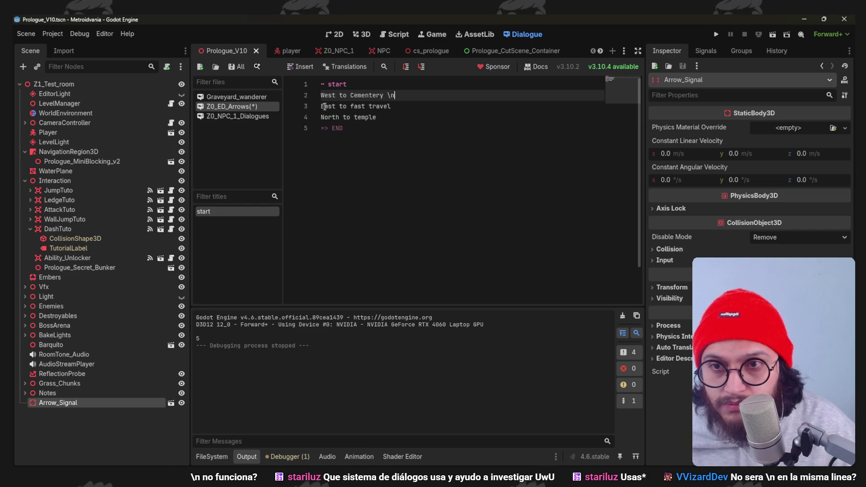
# - Join East to fast travel and North to temple onto the Cementery line and test in game
pyautogui.click(321, 107)
pyautogui.press('BackSpace')
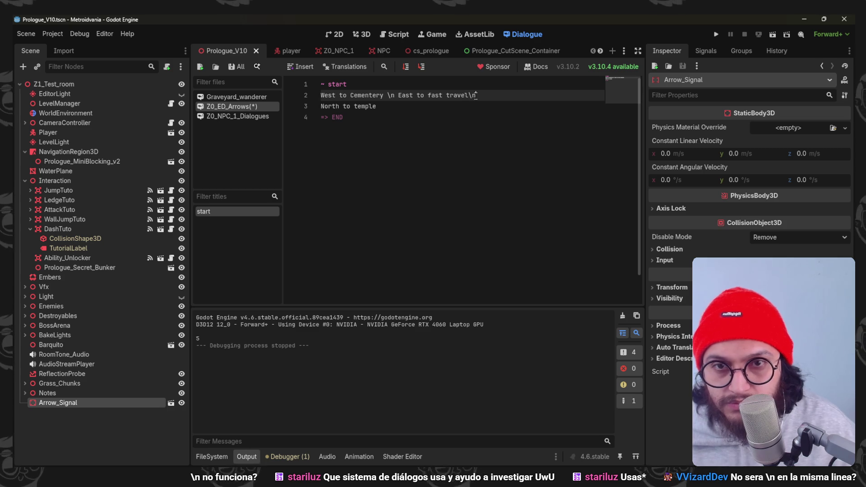
pyautogui.press('Delete')
pyautogui.press('F5')
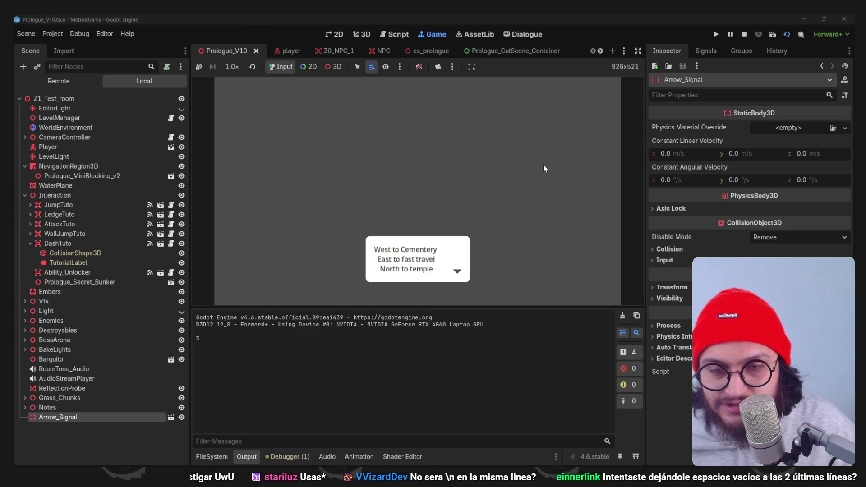
pyautogui.press('F8')
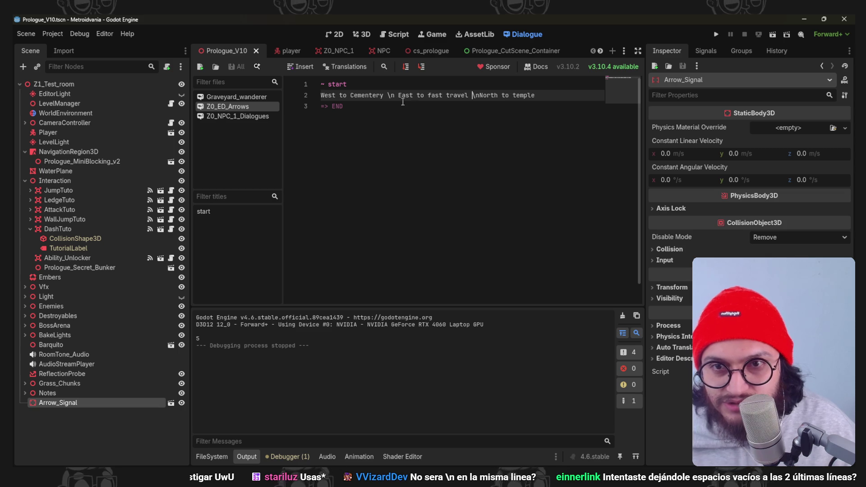
# - Remove the space before the \n code after Cementery, save, and retest the balloon
pyautogui.click(386, 95)
pyautogui.press('BackSpace')
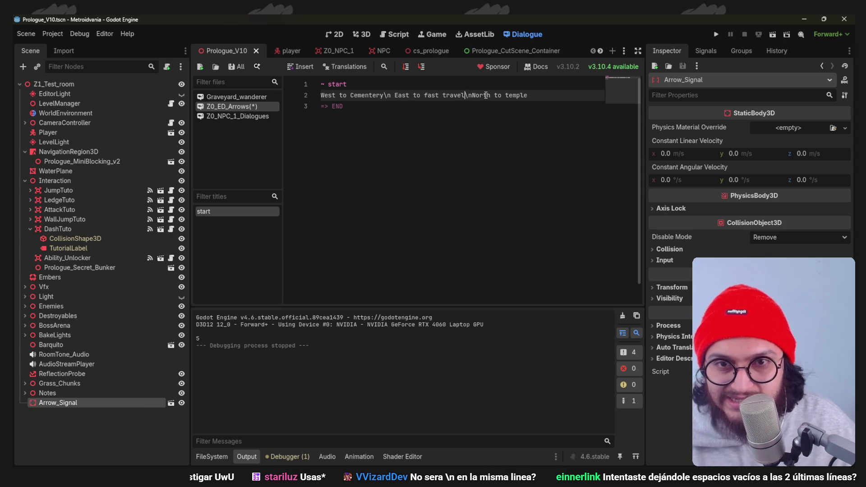
pyautogui.click(402, 67)
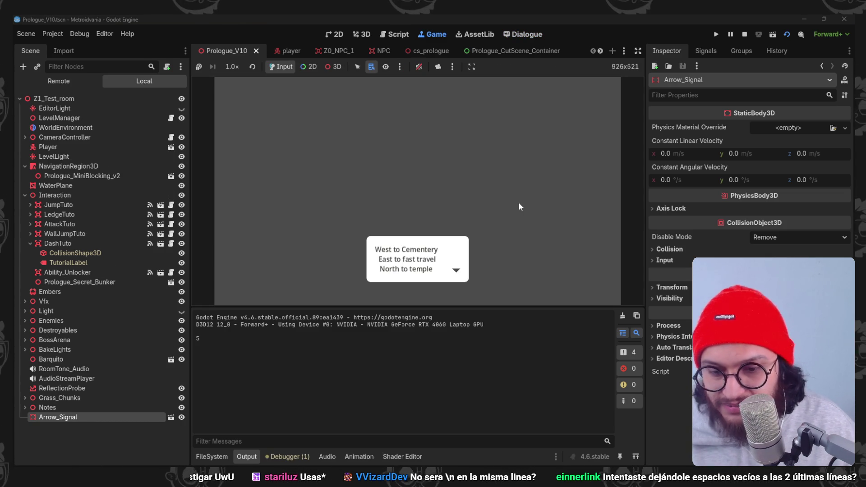
pyautogui.click(440, 212)
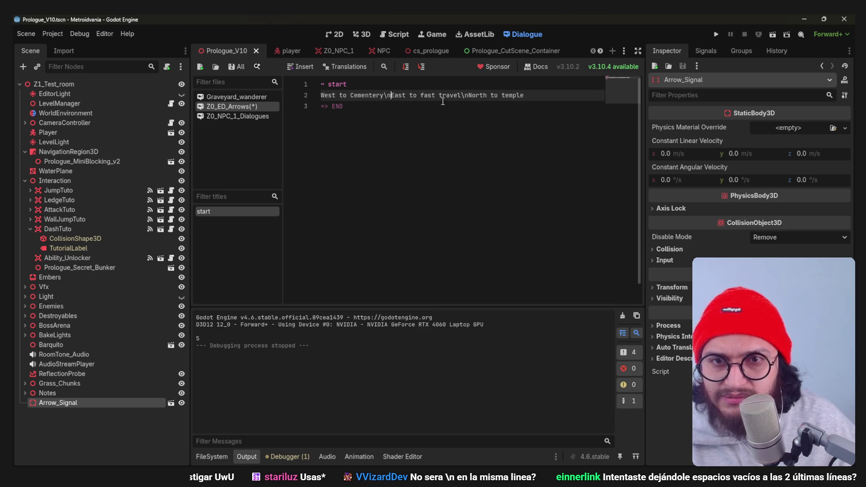
pyautogui.hotkey('ctrl', 's')
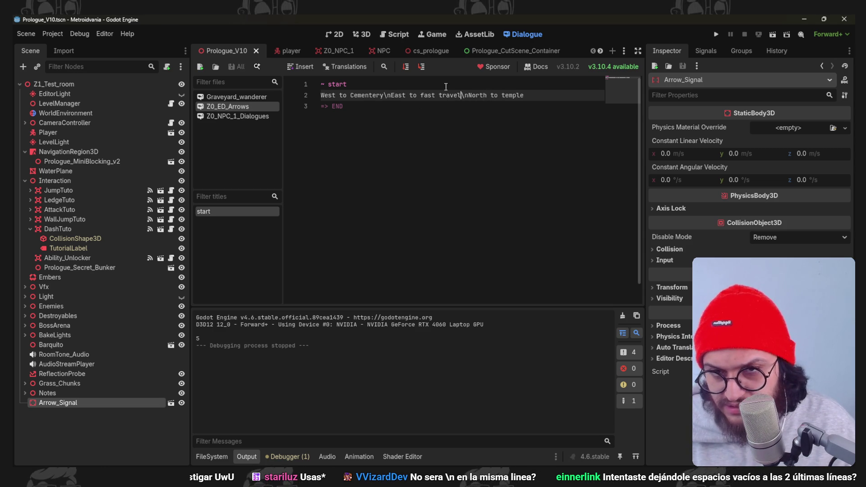
pyautogui.press('F5')
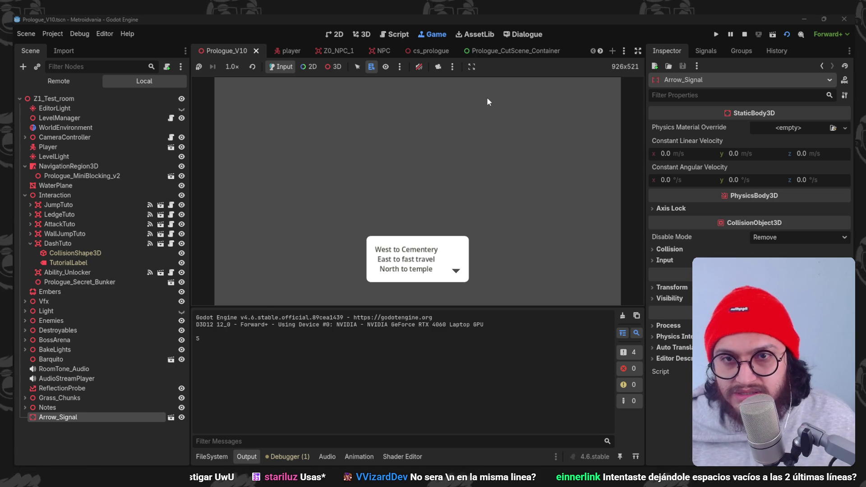
pyautogui.press('F8')
pyautogui.click(357, 83)
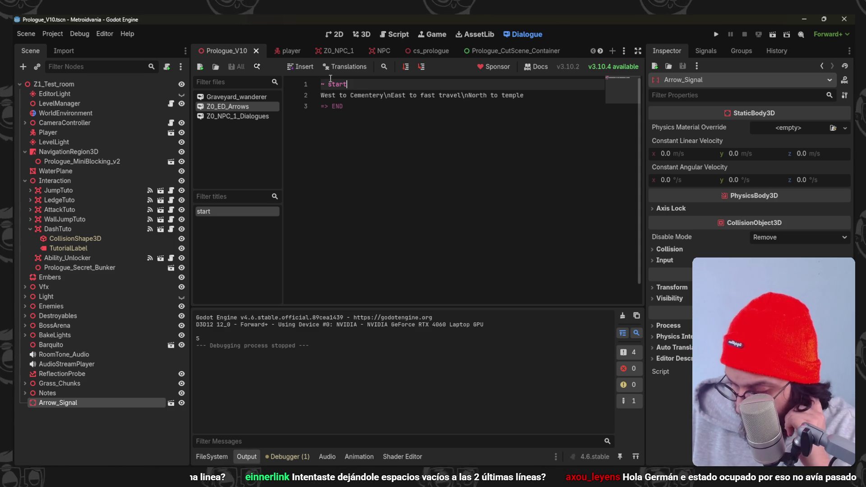
pyautogui.hotkey('alt', 'Tab')
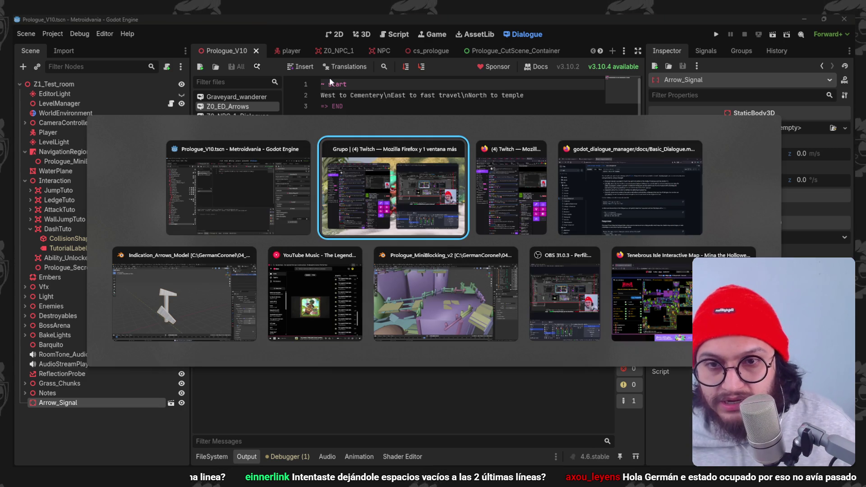
# - Copy the [speed=N] tag from Basic_Dialogue.md and paste it before West in Godot
pyautogui.click(629, 200)
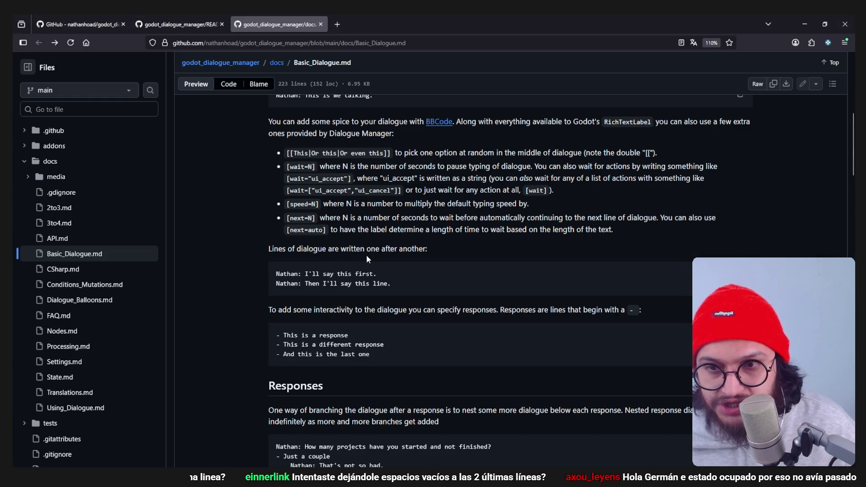
pyautogui.scroll(1, 366, 255)
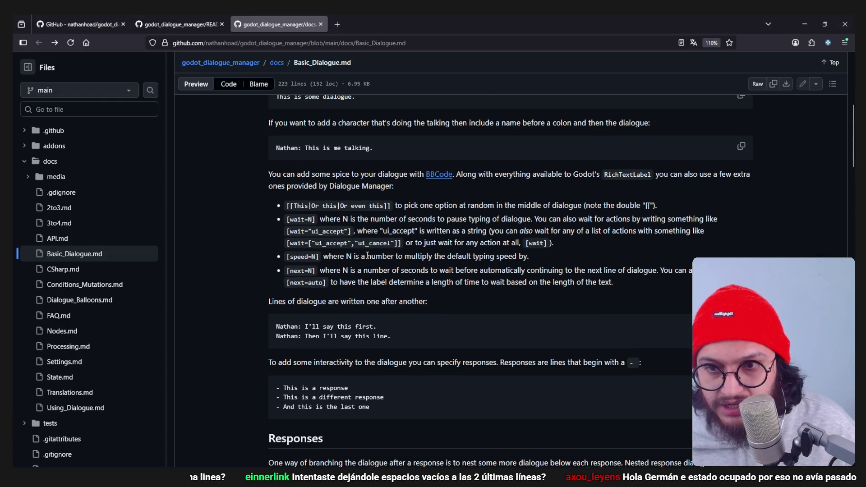
pyautogui.moveTo(381, 256); pyautogui.dragTo(479, 256)
pyautogui.click(325, 256)
pyautogui.moveTo(308, 261); pyautogui.dragTo(288, 261)
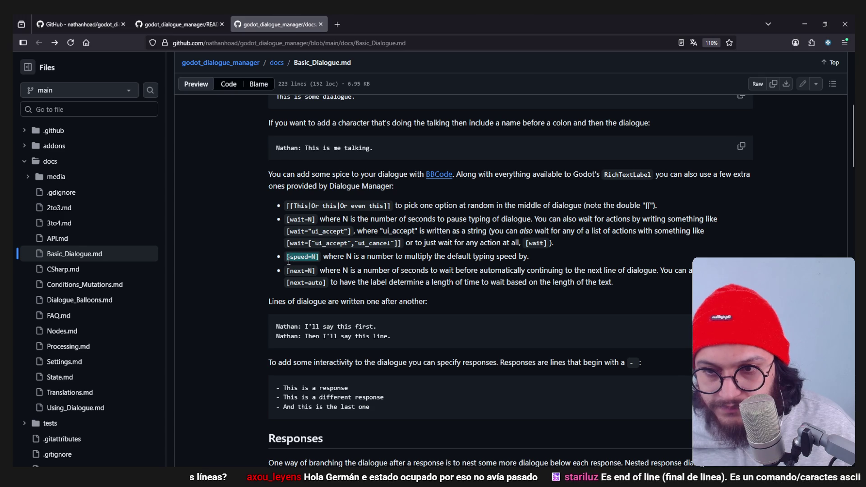
pyautogui.hotkey('ctrl', 'c')
pyautogui.hotkey('alt', 'Tab')
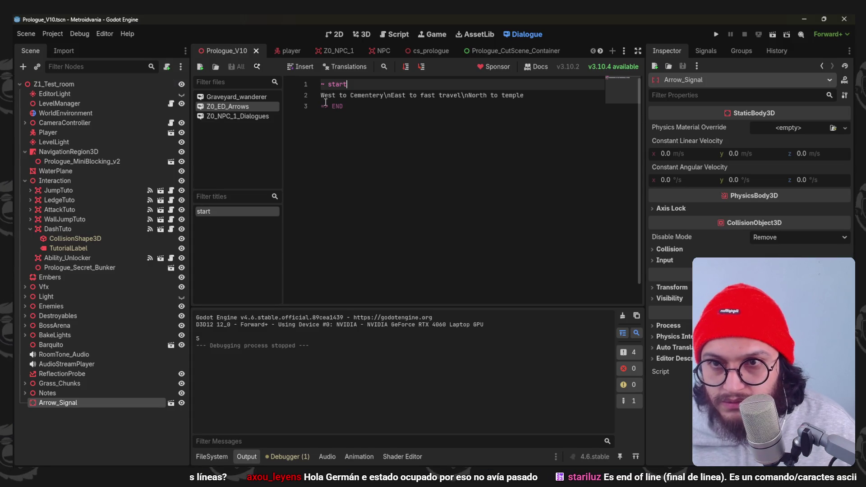
pyautogui.press('Down')
pyautogui.hotkey('ctrl', 'v')
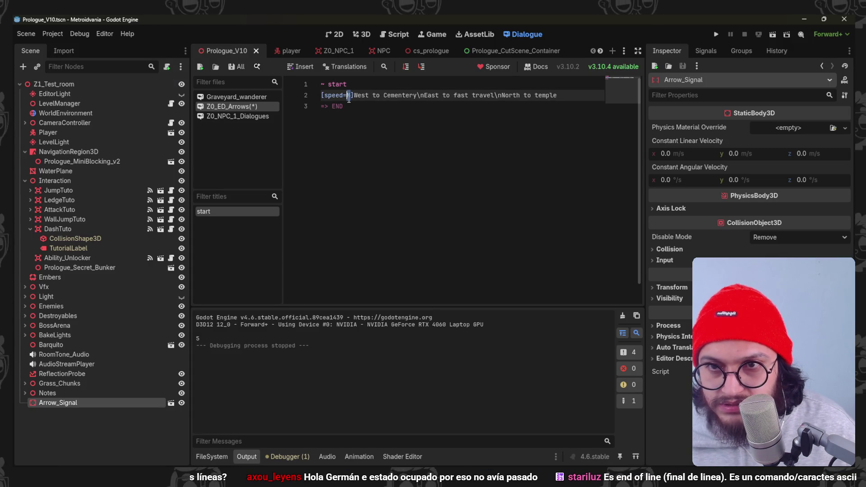
# - Set the speed tag to [speed=10], save, test the scene, then run the whole project
pyautogui.doubleClick(349, 95)
pyautogui.write('0')
pyautogui.hotkey('ctrl', 's')
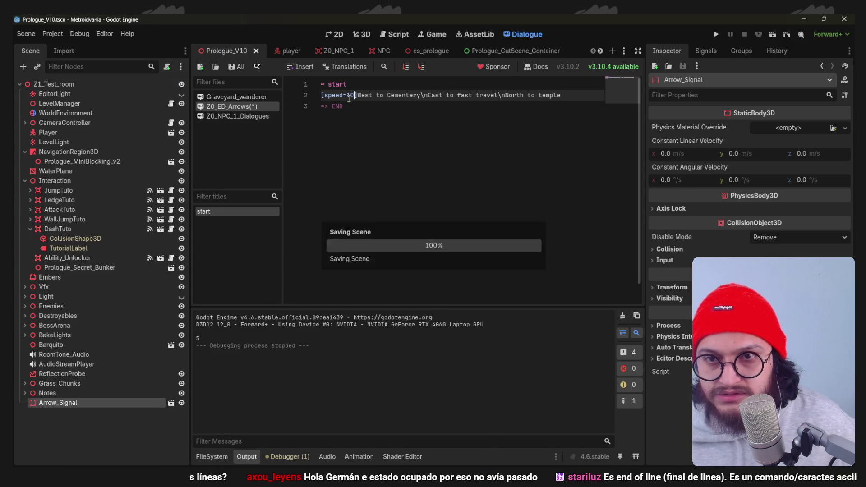
pyautogui.click(403, 69)
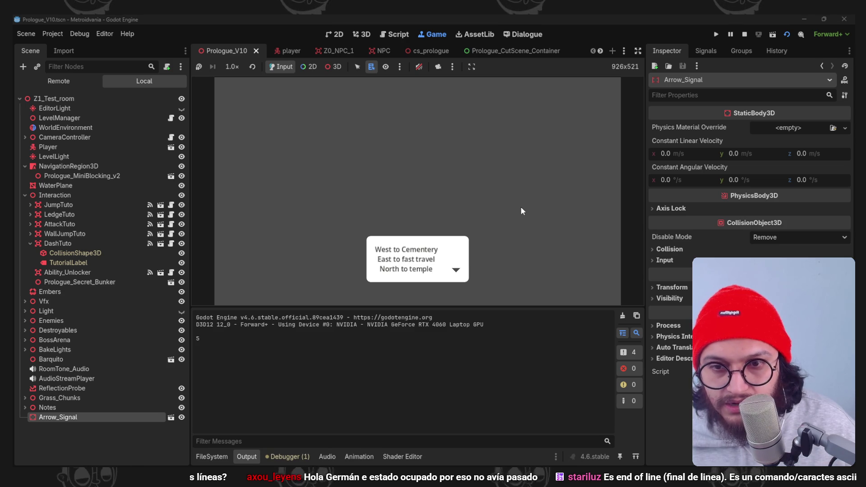
pyautogui.press('F8')
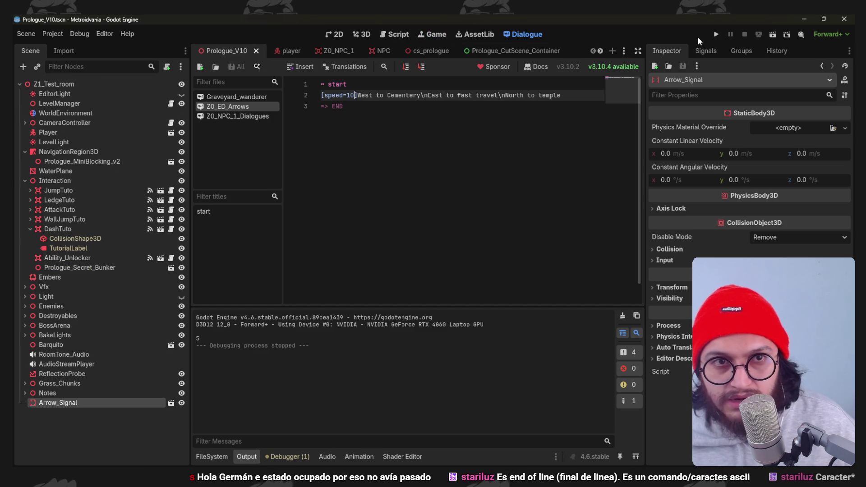
pyautogui.click(716, 35)
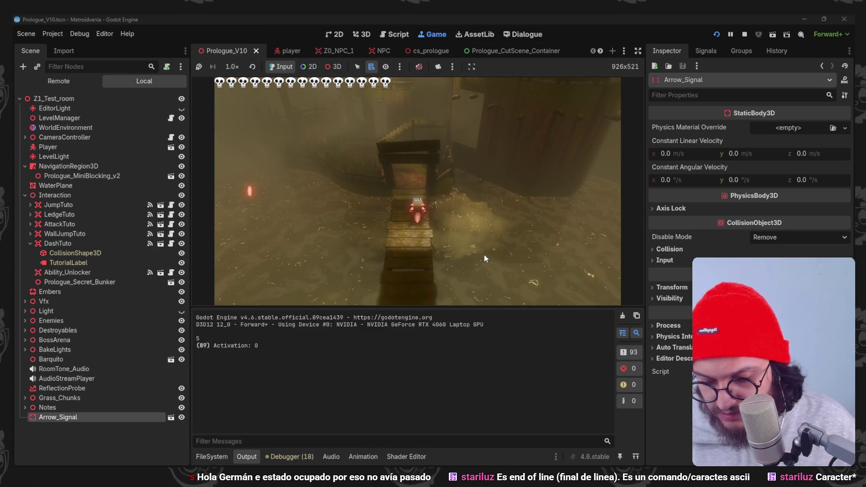
# - Dash and jump the character around the level, then switch to the language reference page
pyautogui.press('shift')
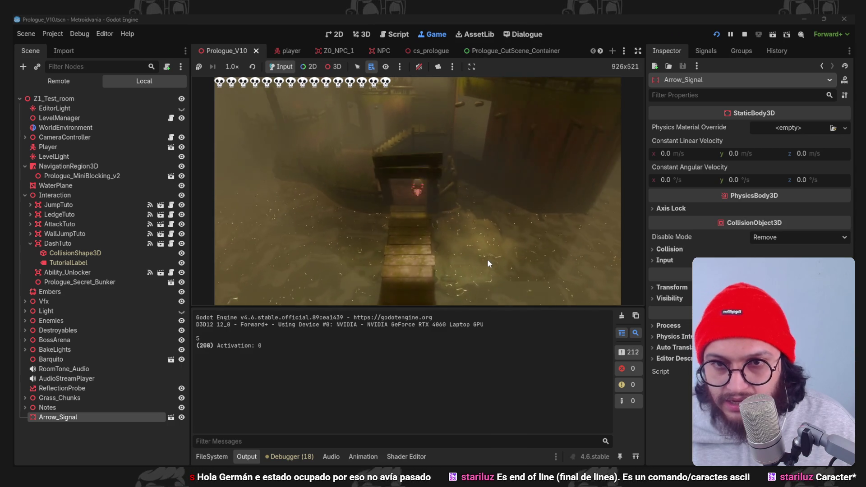
pyautogui.press('space')
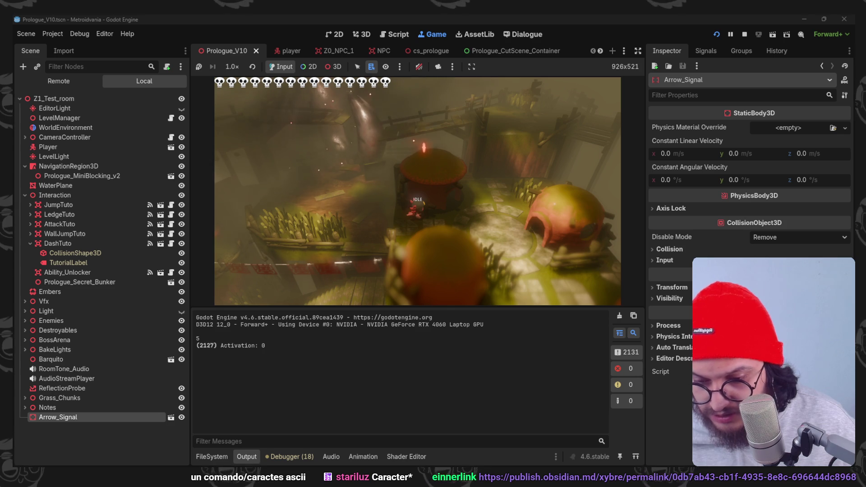
pyautogui.hotkey('alt', 'Tab')
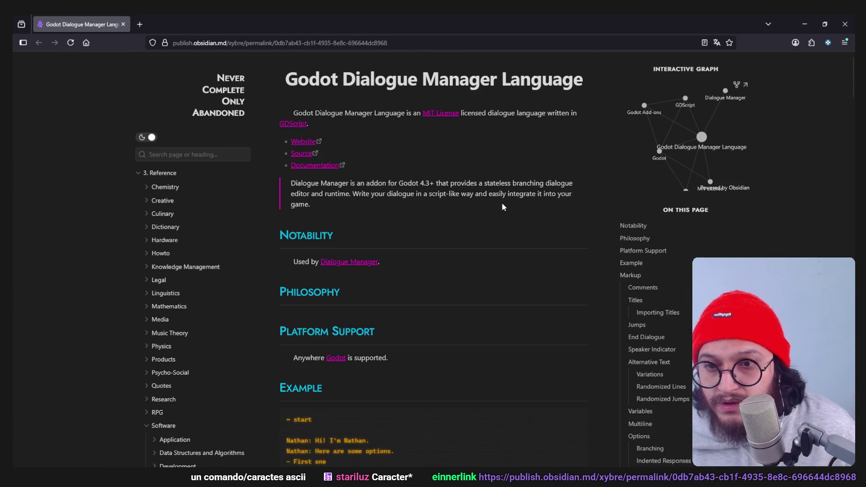
# - Scroll the Dialogue Manager Language reference to the Multiline section explaining \n and indented breaks
pyautogui.scroll(-5, 502, 203)
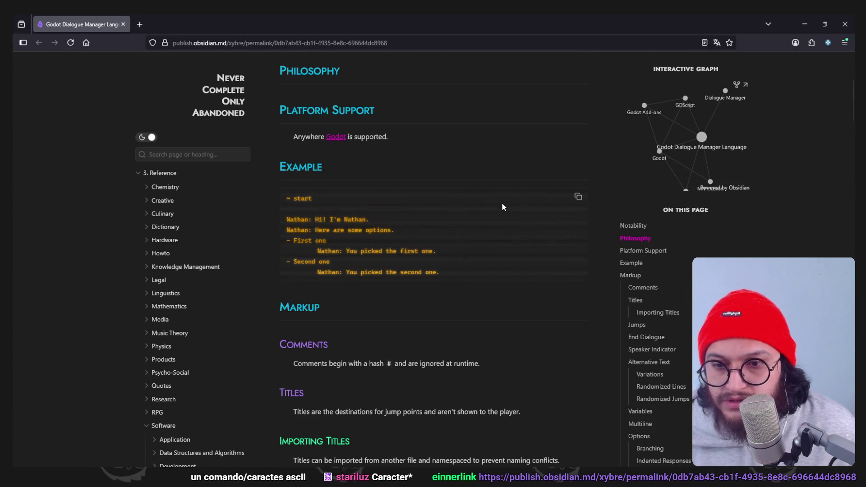
pyautogui.scroll(-5, 503, 204)
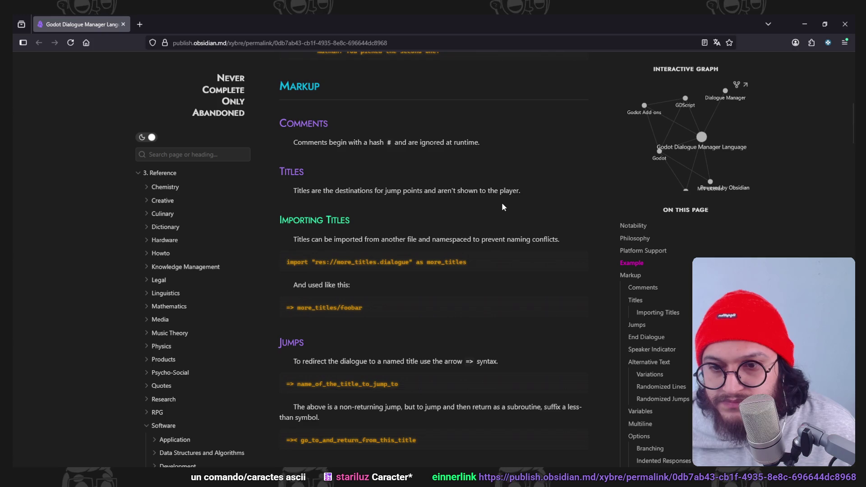
pyautogui.scroll(-5, 503, 206)
pyautogui.scroll(-4, 503, 206)
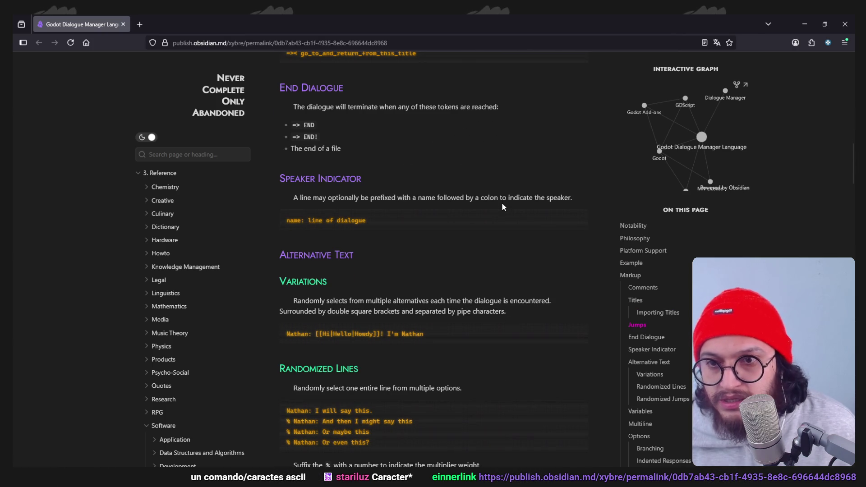
pyautogui.scroll(-5, 504, 207)
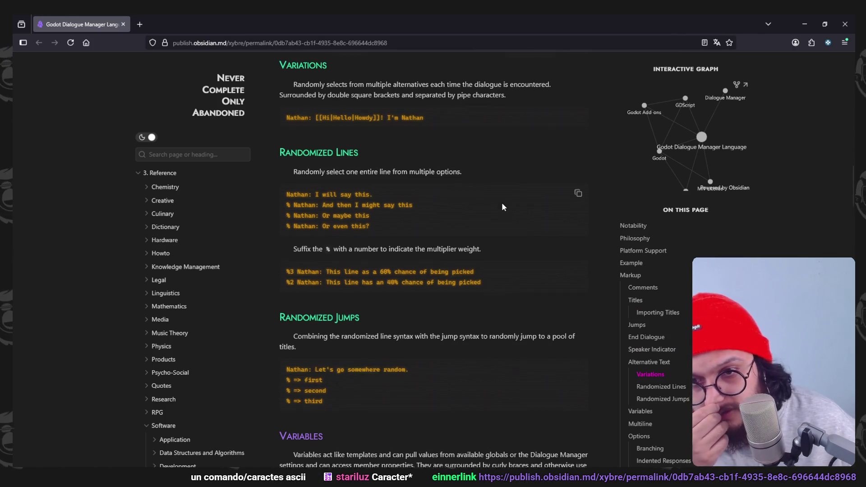
pyautogui.scroll(-1, 500, 222)
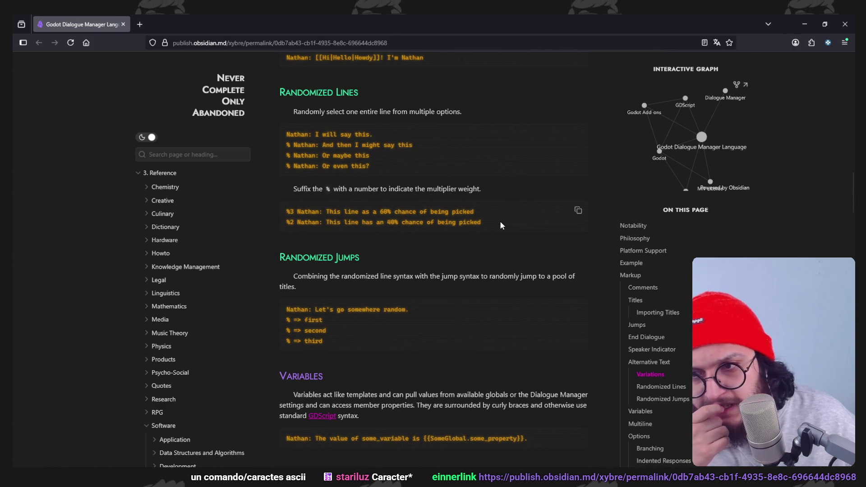
pyautogui.scroll(-2, 501, 224)
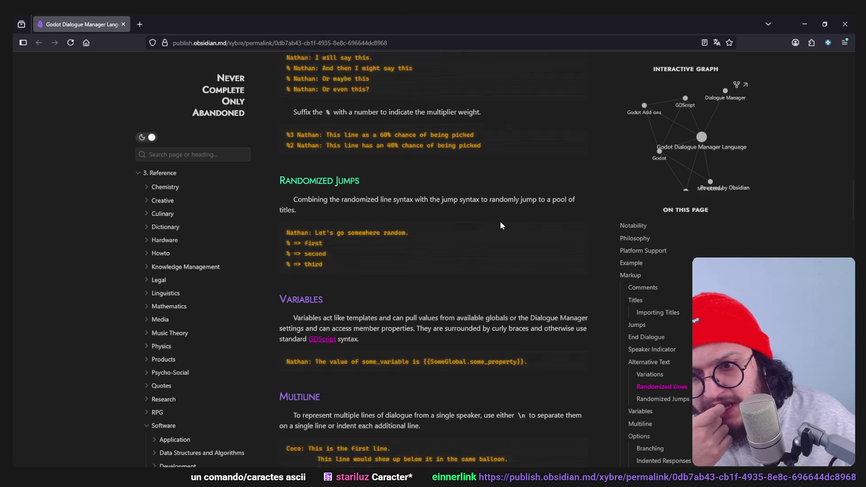
pyautogui.scroll(-1, 501, 225)
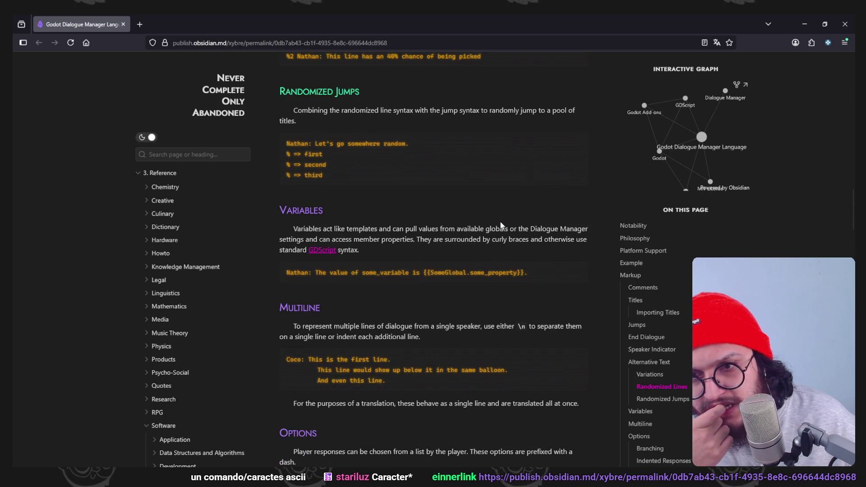
pyautogui.scroll(-4, 501, 224)
pyautogui.scroll(-1, 501, 224)
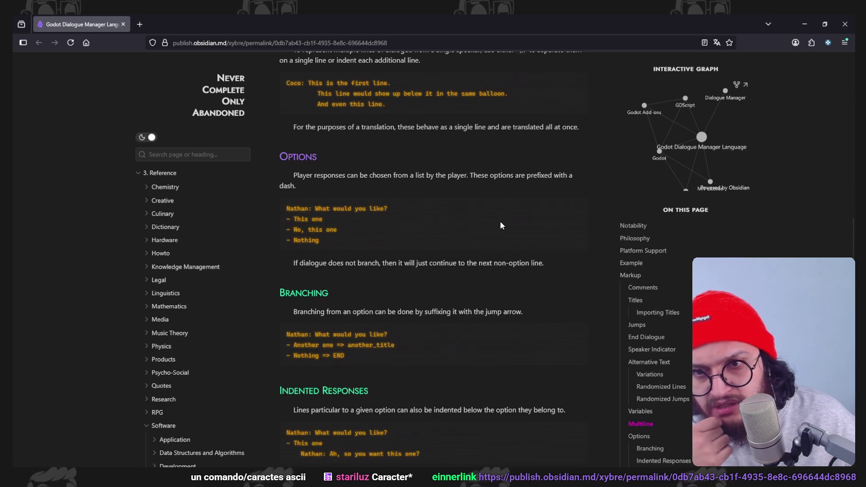
pyautogui.scroll(1, 501, 225)
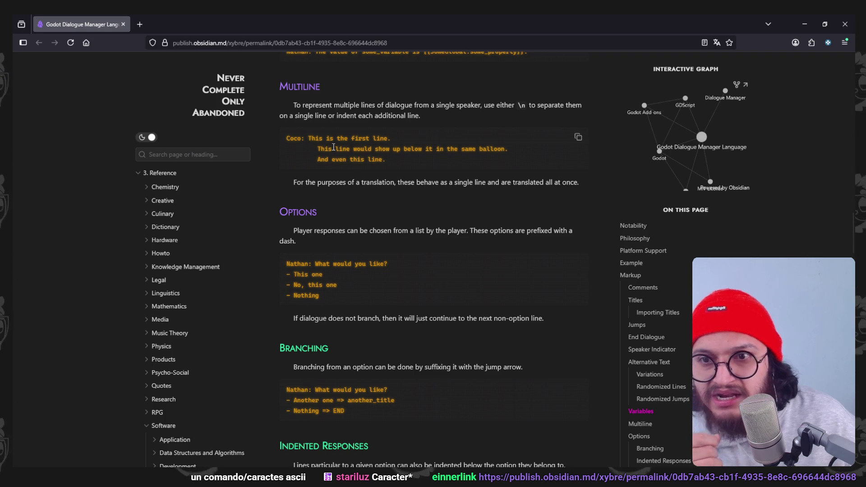
pyautogui.moveTo(441, 105); pyautogui.dragTo(519, 105)
pyautogui.click(518, 104)
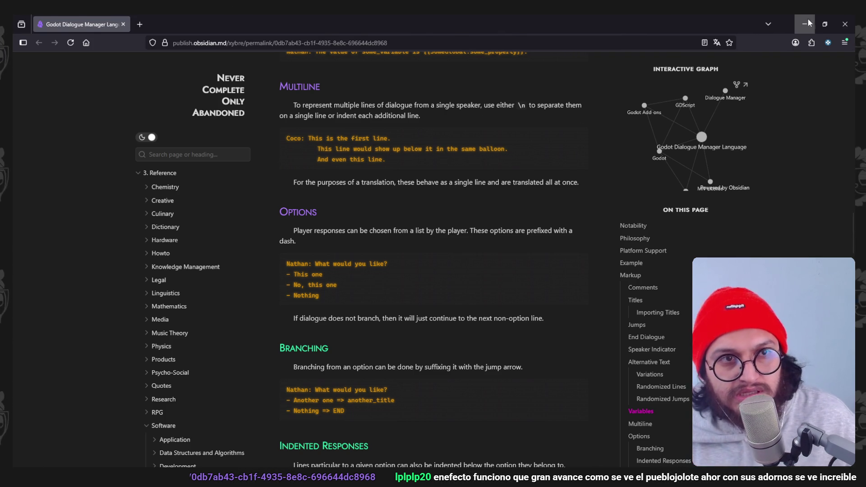
pyautogui.hotkey('alt', 'Tab')
# - Climb onto the ledge and interact with the sign to view its dialogue, then stop
pyautogui.press('Right')
pyautogui.press('space')
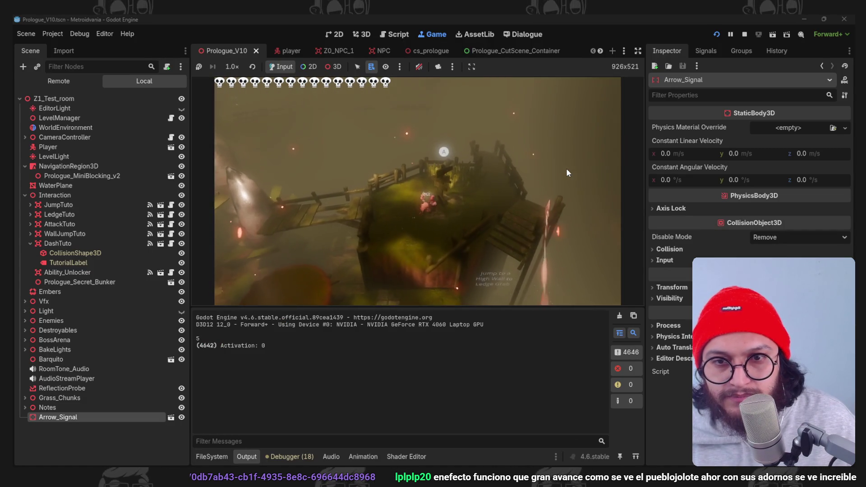
pyautogui.press('e')
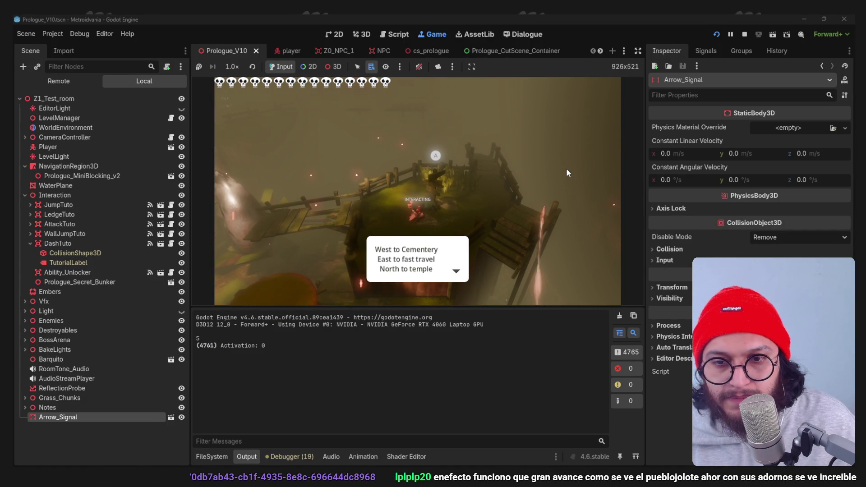
pyautogui.press('F8')
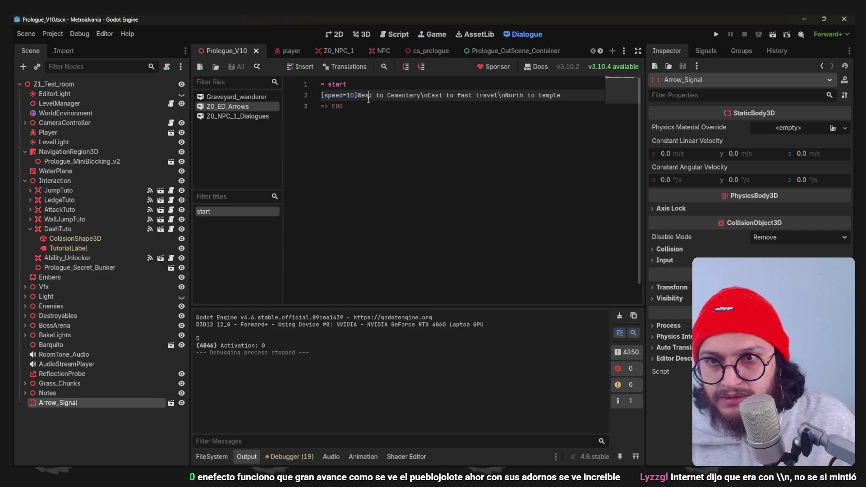
# - Change the speed to [speed=20], put East and North on indented lines, save, and test
pyautogui.press('BackSpace')
pyautogui.write('2')
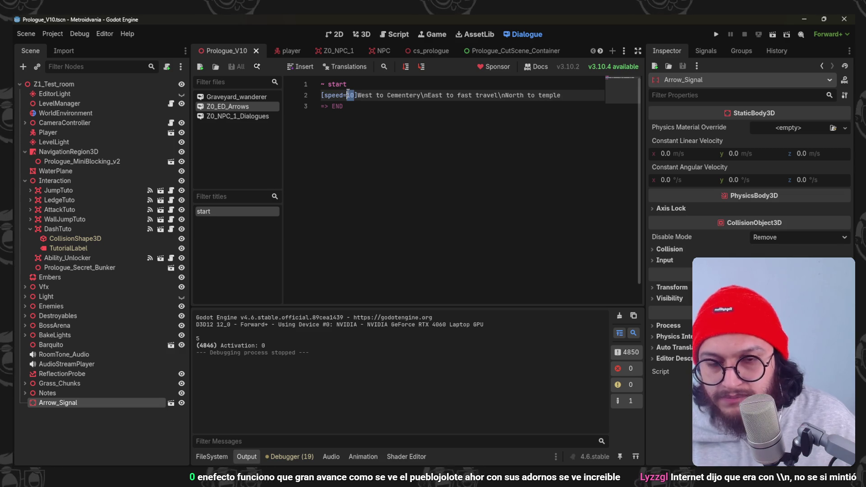
pyautogui.click(427, 95)
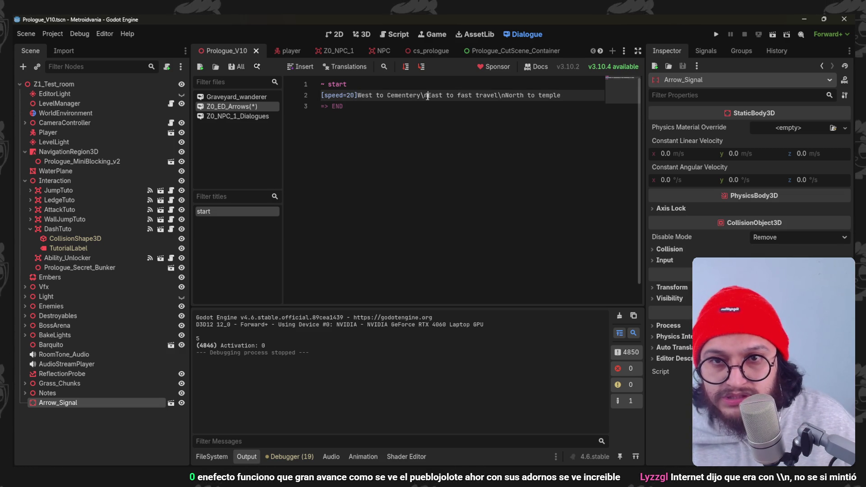
pyautogui.press('Return')
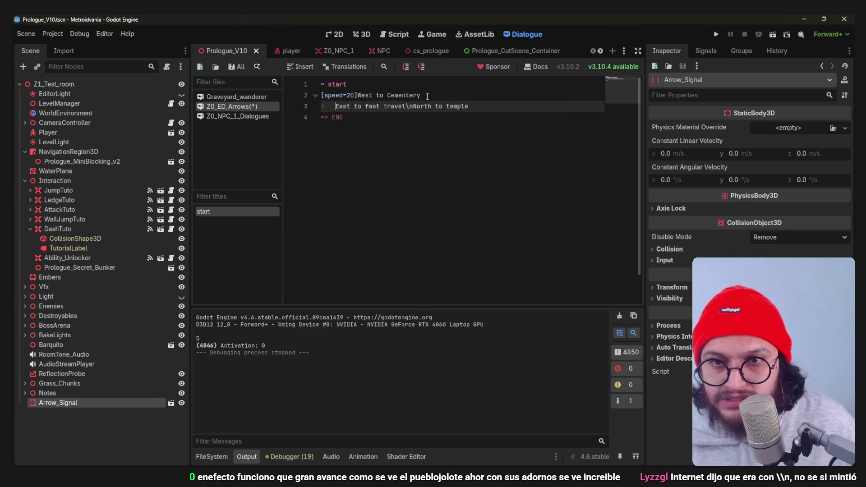
pyautogui.press('Return')
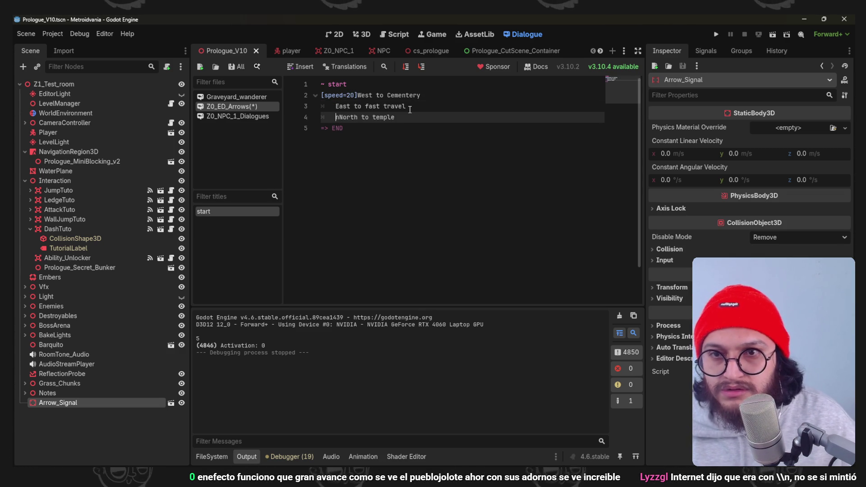
pyautogui.press('BackSpace')
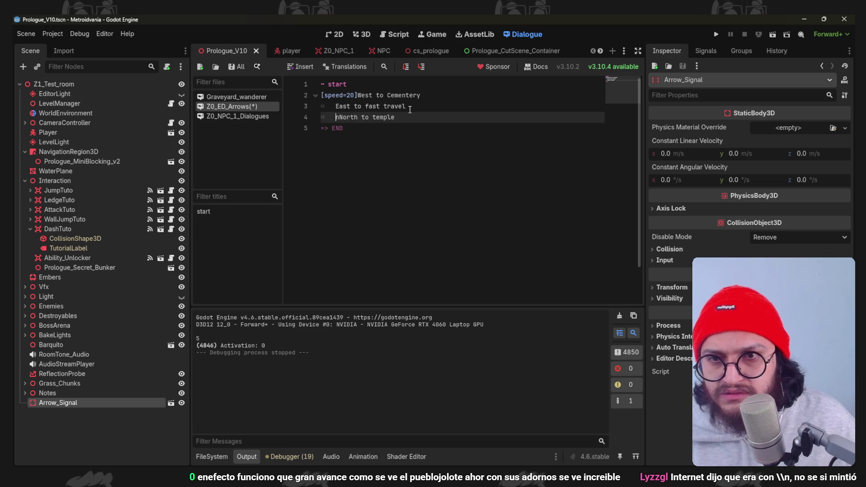
pyautogui.hotkey('ctrl', 's')
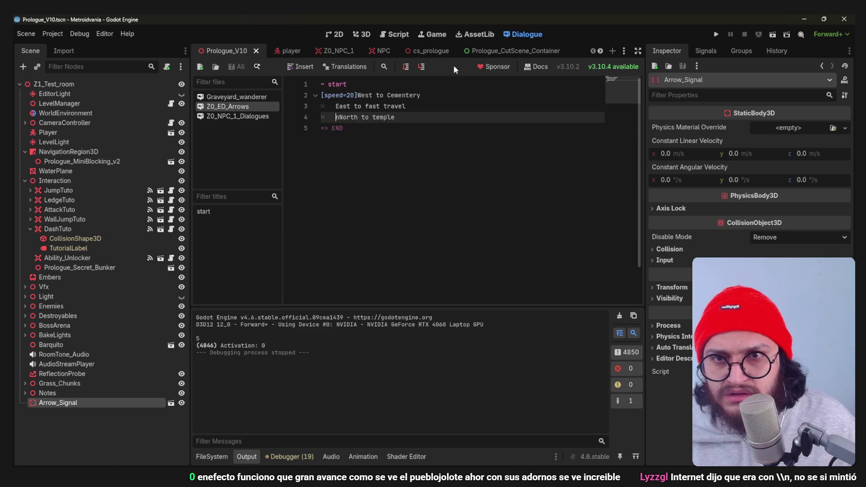
pyautogui.click(406, 67)
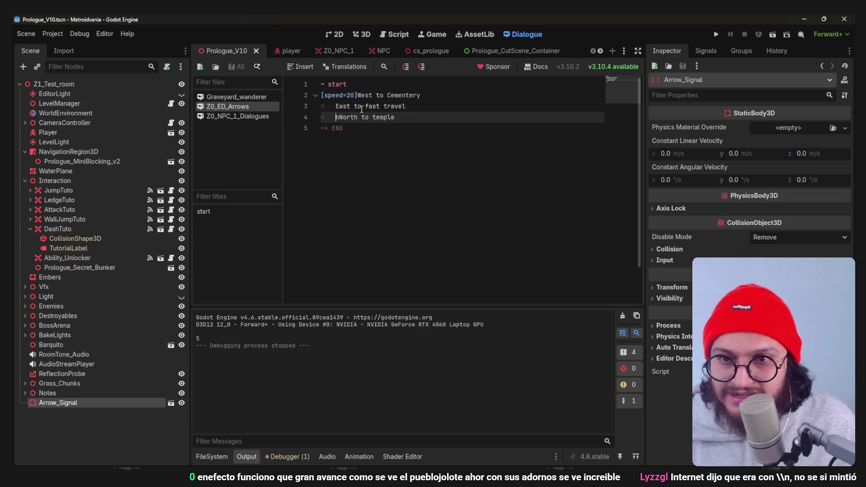
# - Review the West and East lines, save the dialogue again, and rerun the game
pyautogui.click(347, 107)
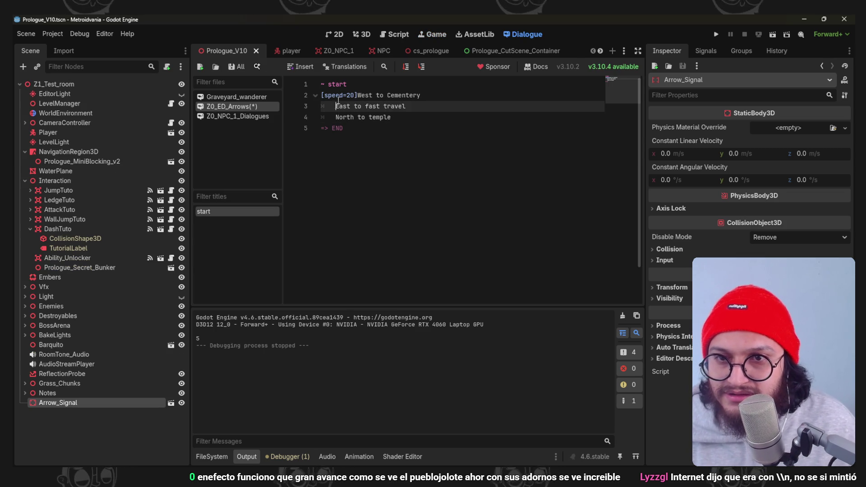
pyautogui.click(360, 95)
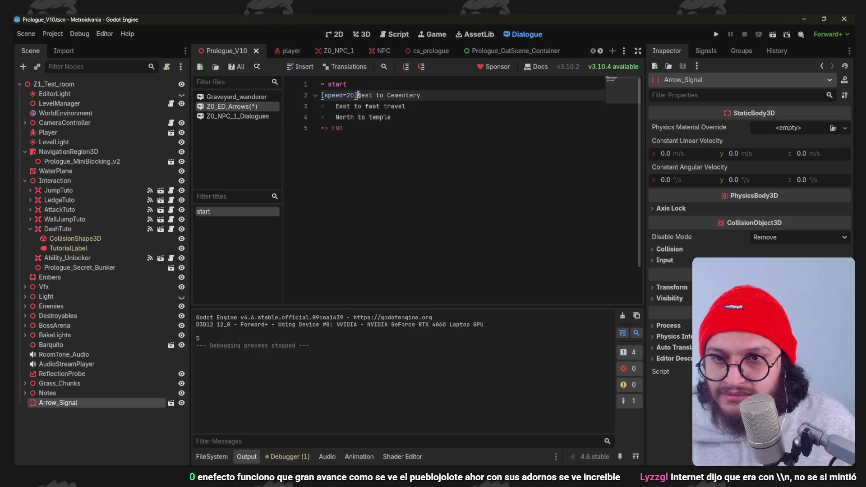
pyautogui.click(334, 107)
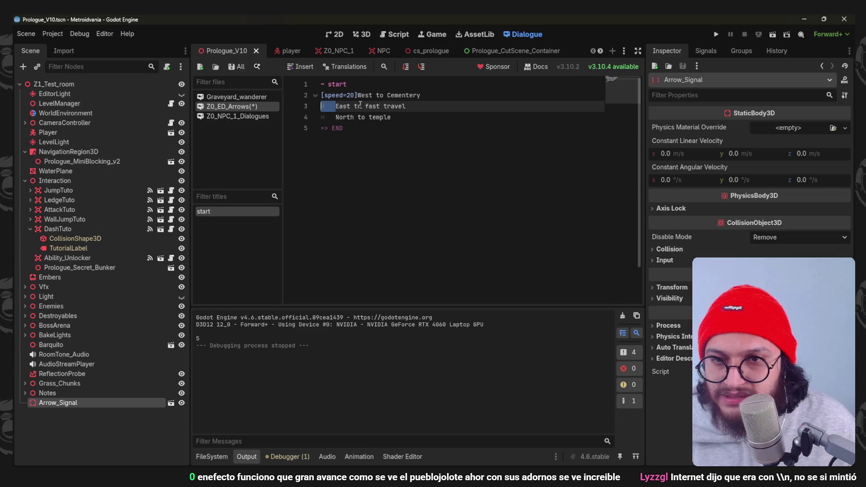
pyautogui.click(451, 95)
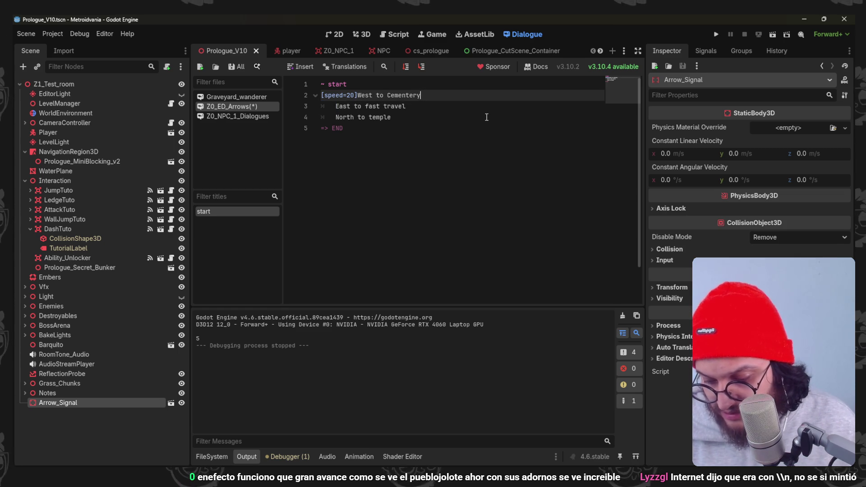
pyautogui.hotkey('ctrl', 's')
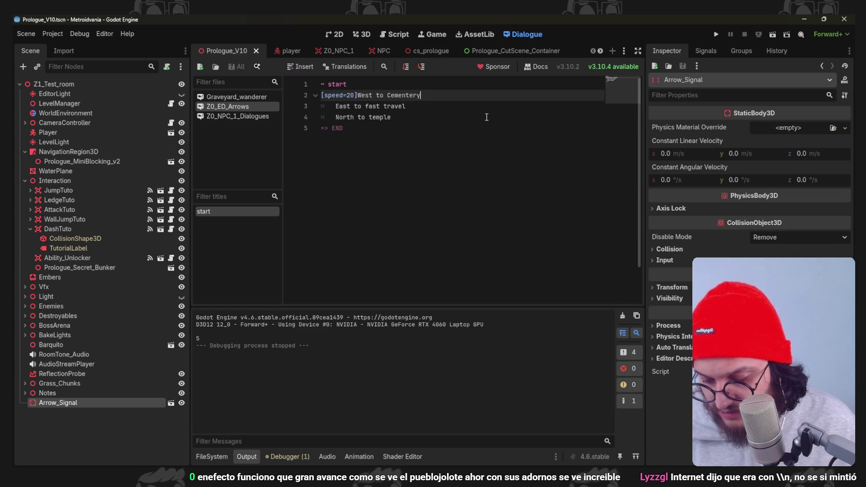
pyautogui.press('F5')
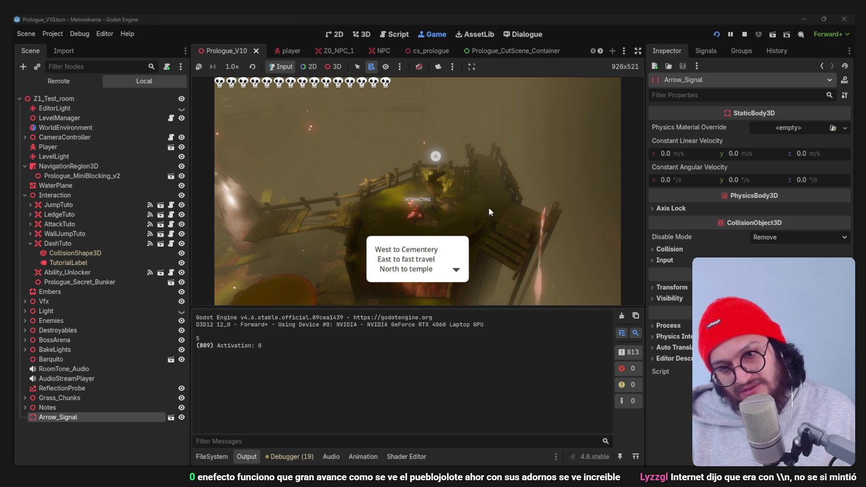
# - Stop the test run and show the FileSystem panel with the Dialogue_Balloon folder
pyautogui.click(744, 36)
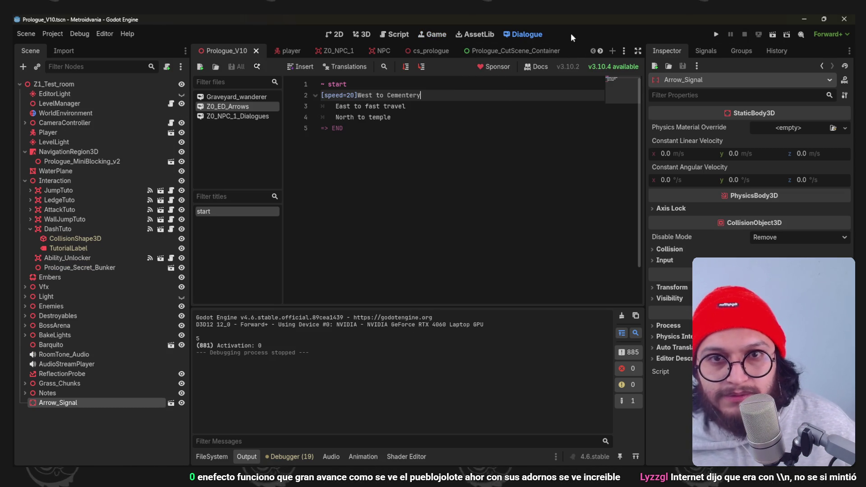
pyautogui.click(220, 453)
# - Inspect the Dialogues_Theme resource in the theme editor
pyautogui.click(248, 388)
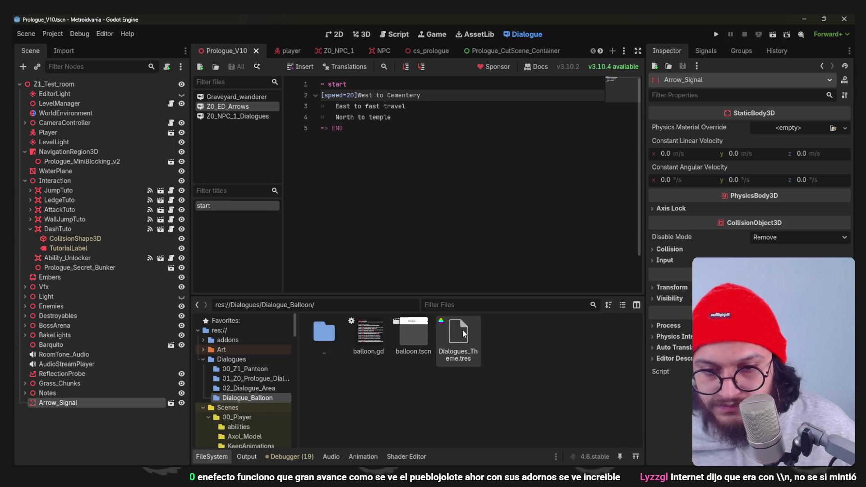
pyautogui.doubleClick(458, 334)
pyautogui.click(335, 33)
pyautogui.moveTo(474, 161); pyautogui.dragTo(436, 110)
pyautogui.scroll(-2, 436, 110)
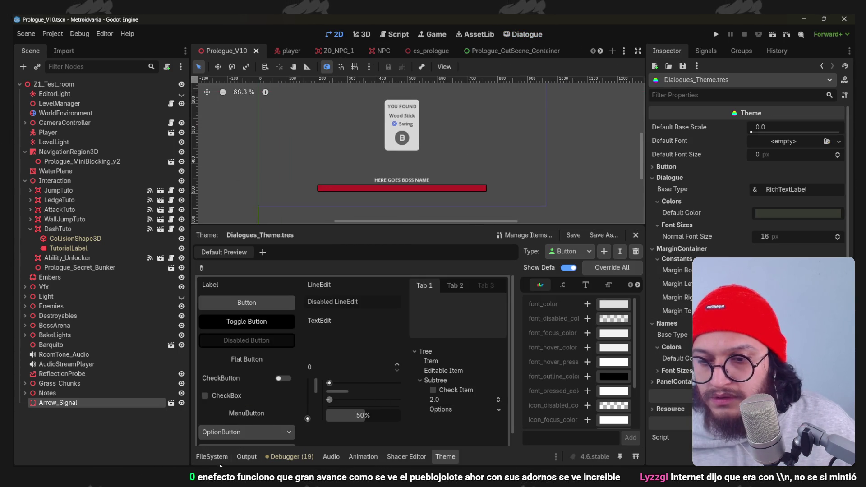
pyautogui.click(212, 456)
# - Set the balloon scene's DialogueLabel Horizontal Alignment to Left and save the scene
pyautogui.doubleClick(407, 332)
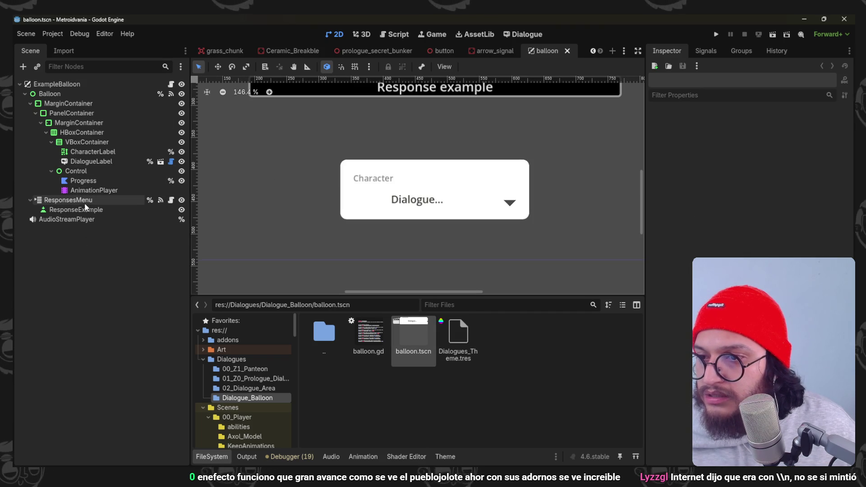
pyautogui.click(90, 161)
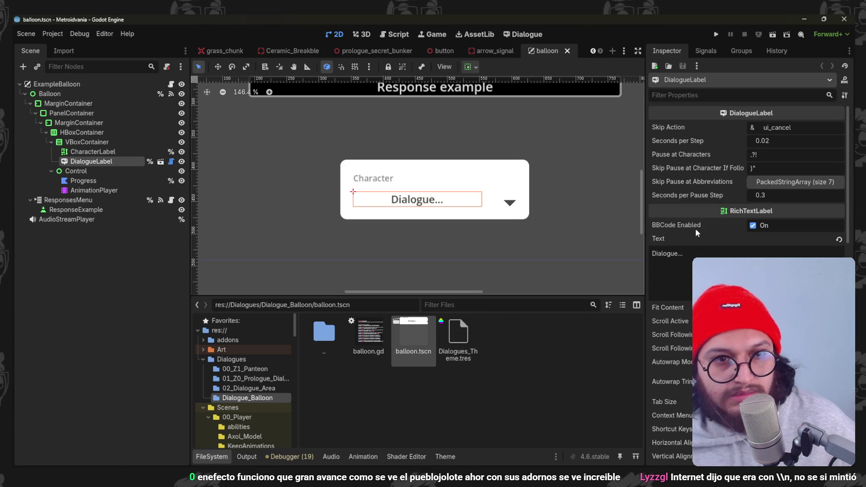
pyautogui.scroll(-3, 696, 197)
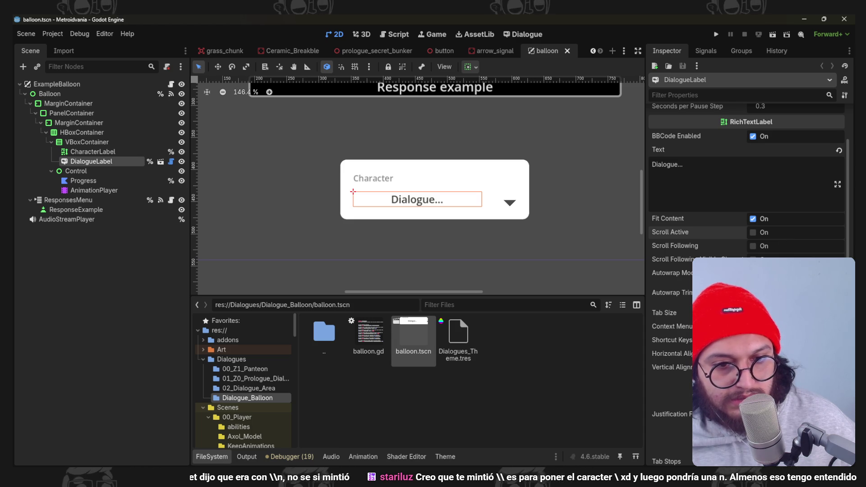
pyautogui.click(793, 366)
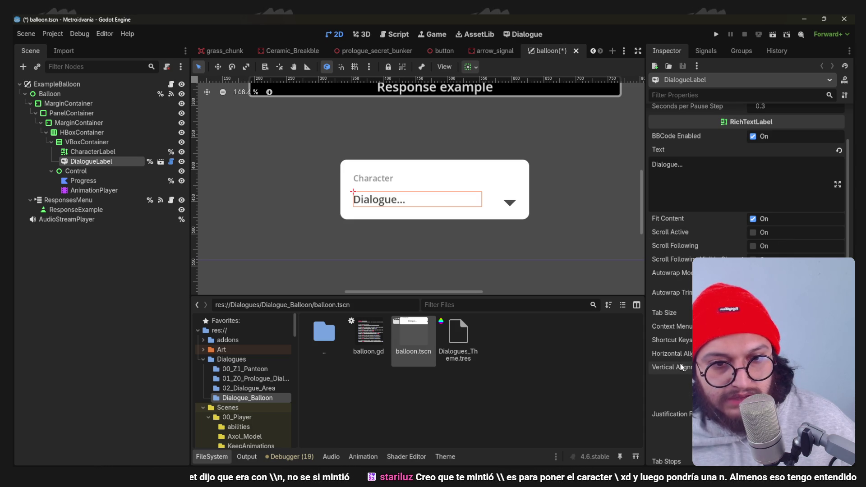
pyautogui.hotkey('ctrl', 's')
# - Run the game to check the three-line sign dialogue, then stop it
pyautogui.click(716, 35)
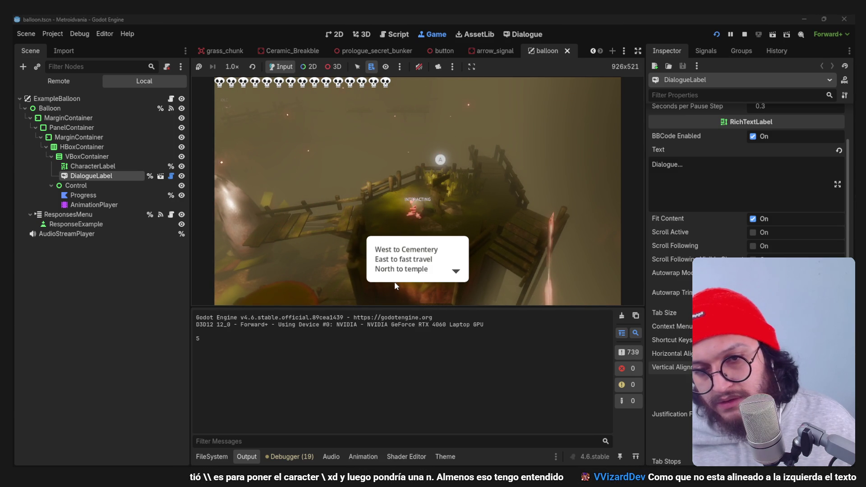
pyautogui.click(529, 262)
pyautogui.click(743, 34)
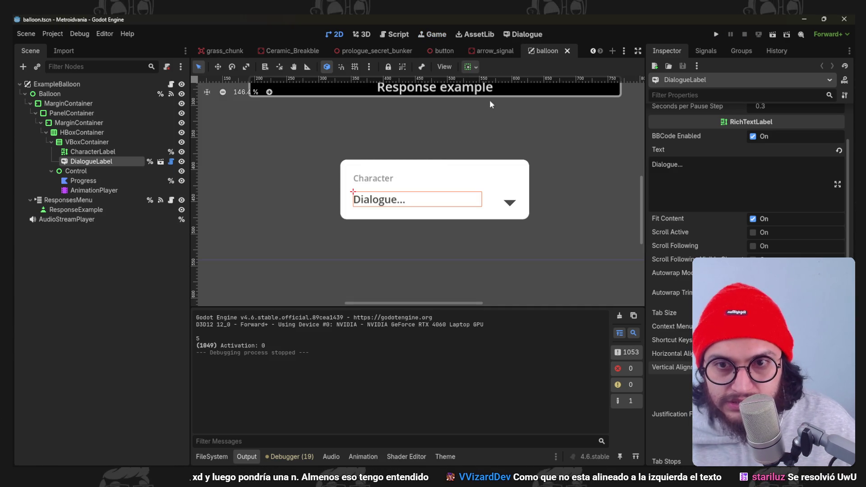
pyautogui.click(523, 34)
# - Wrap West in [color=red] tags and save the dialogue file
pyautogui.click(357, 96)
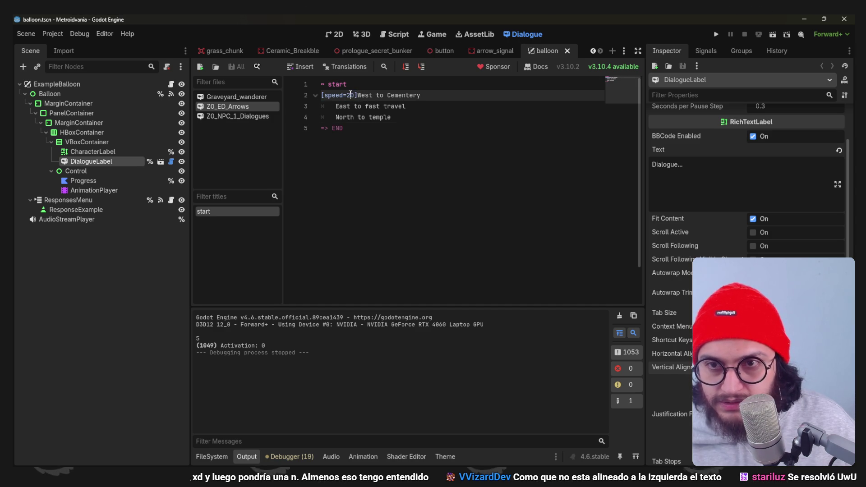
pyautogui.write('4')
pyautogui.hotkey('ctrl', 's')
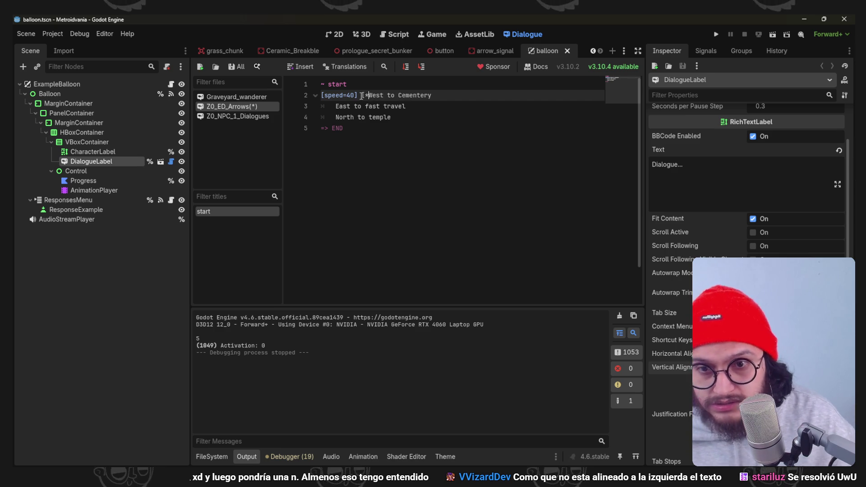
pyautogui.write('[color=red')
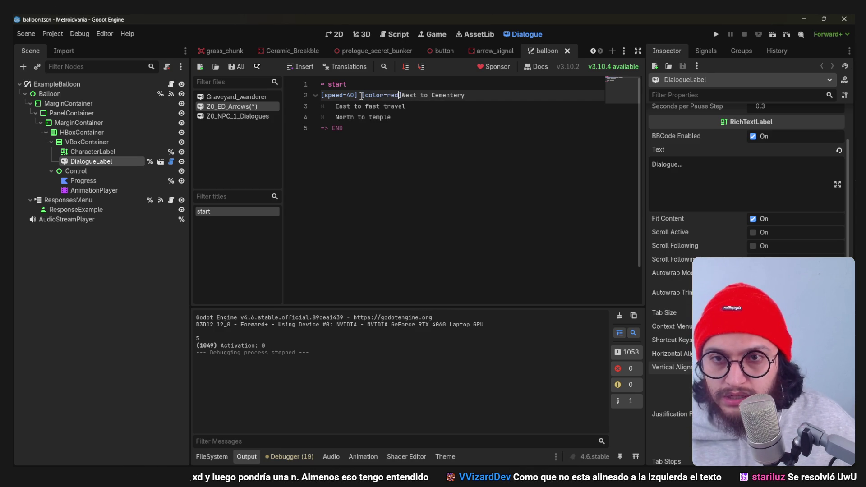
pyautogui.click(361, 95)
pyautogui.press('BackSpace')
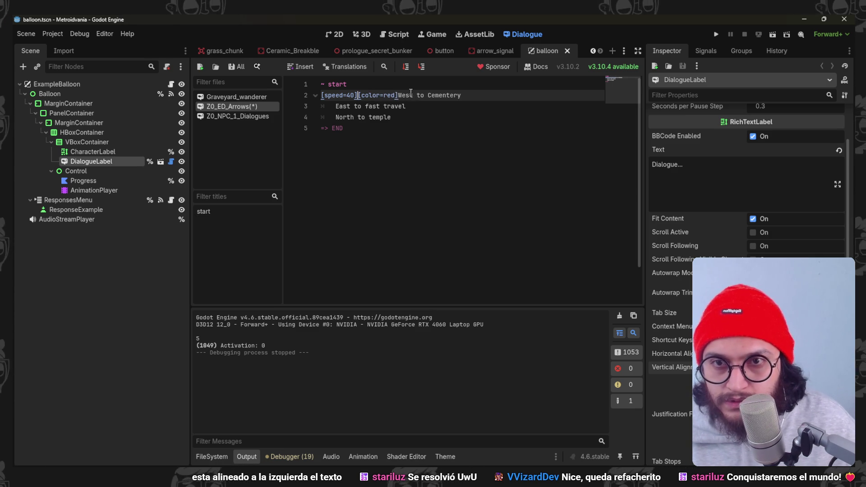
pyautogui.click(409, 93)
pyautogui.write('[/color]')
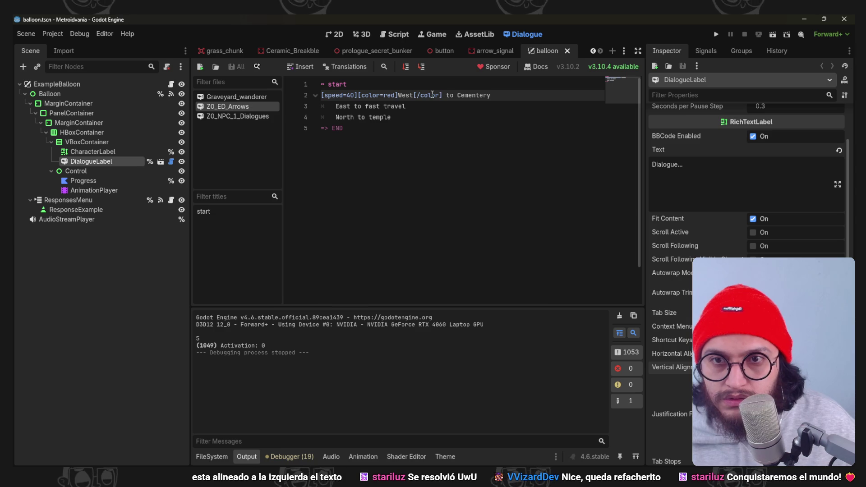
pyautogui.hotkey('ctrl', 's')
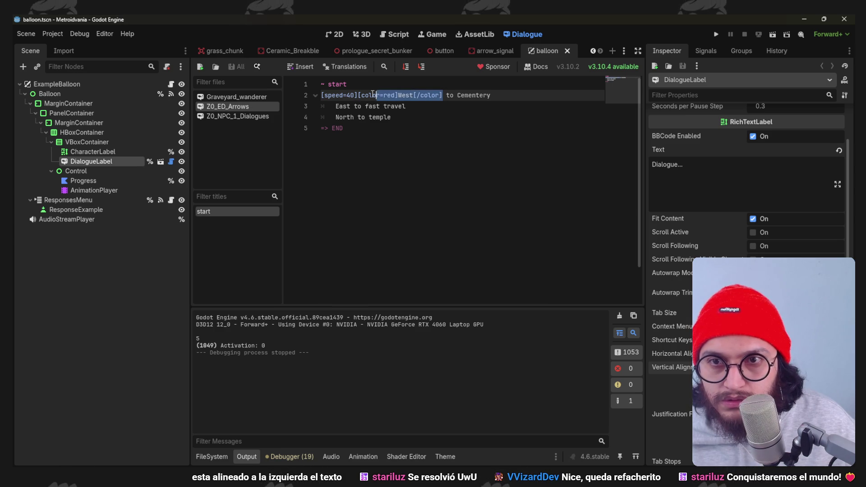
# - Paste red colour tags around East and North, save, and launch Test Dialogue
pyautogui.moveTo(350, 106); pyautogui.dragTo(342, 106)
pyautogui.write('[color=red]West[/color]')
pyautogui.press('Right')
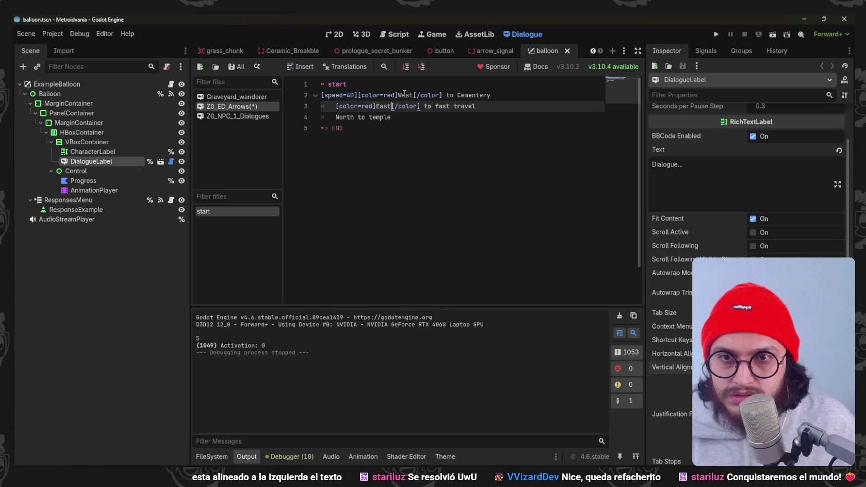
pyautogui.doubleClick(404, 95)
pyautogui.doubleClick(333, 117)
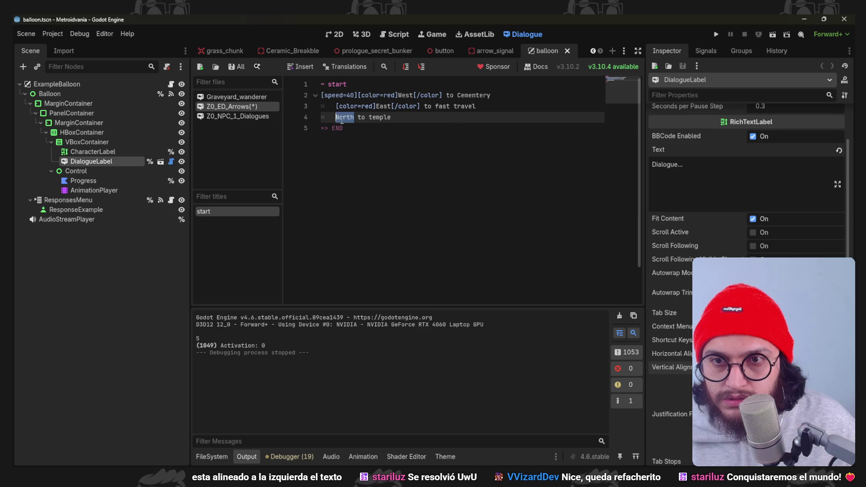
pyautogui.write('[color=red]West[/color]')
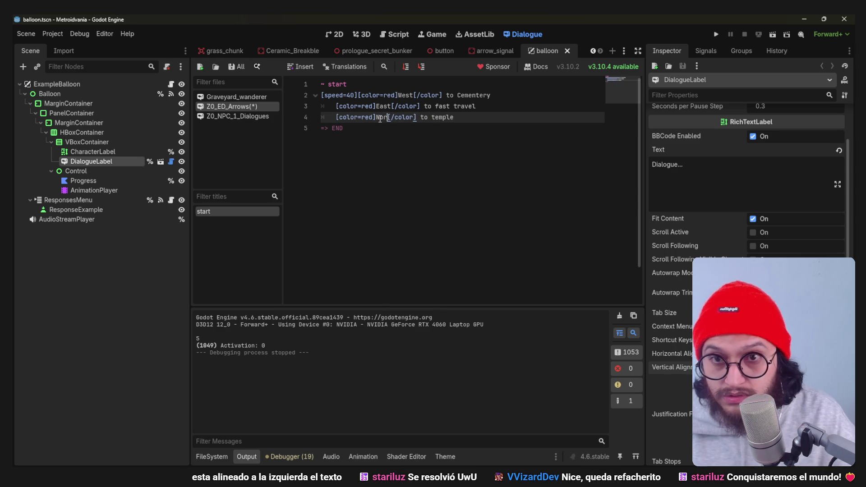
pyautogui.hotkey('ctrl', 's')
pyautogui.click(407, 67)
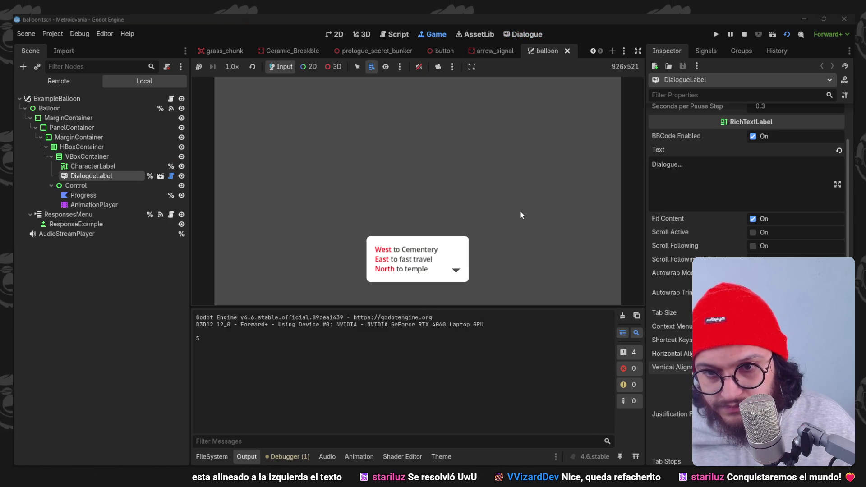
# - Change the destinations to Train Station and Great Statue and save the dialogue
pyautogui.click(519, 210)
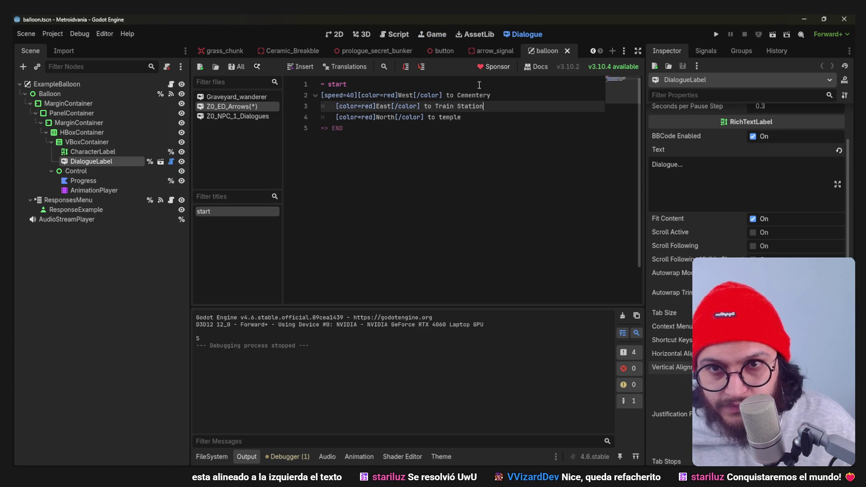
pyautogui.moveTo(464, 117); pyautogui.dragTo(437, 118)
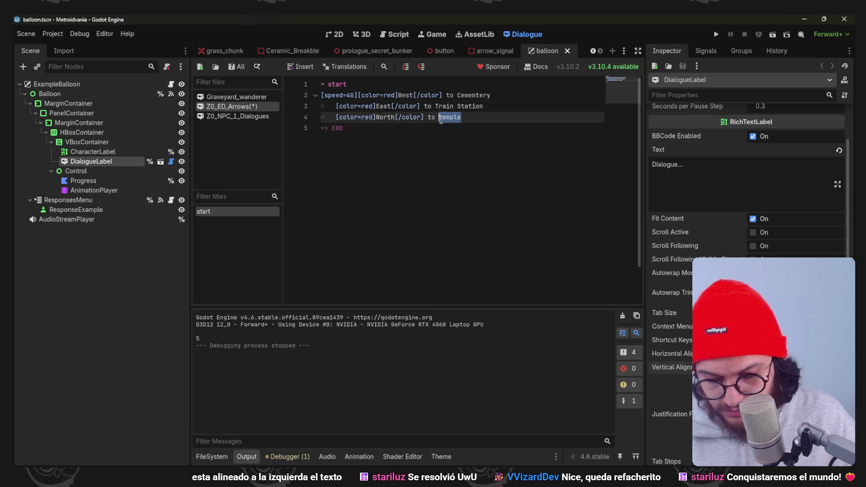
pyautogui.write('green')
pyautogui.press('BackSpace')
pyautogui.press('BackSpace')
pyautogui.press('BackSpace')
pyautogui.write('reat Statu')
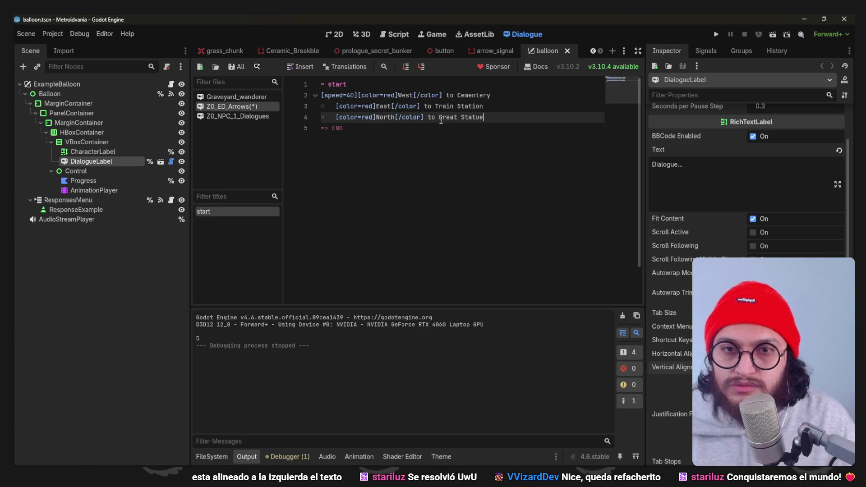
pyautogui.hotkey('ctrl', 's')
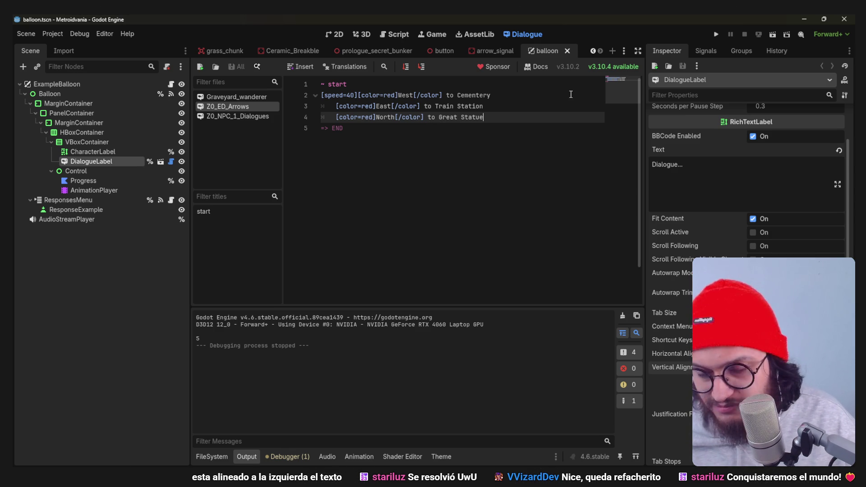
# - Test the updated dialogue with F5, then run the full game and stop it
pyautogui.press('F5')
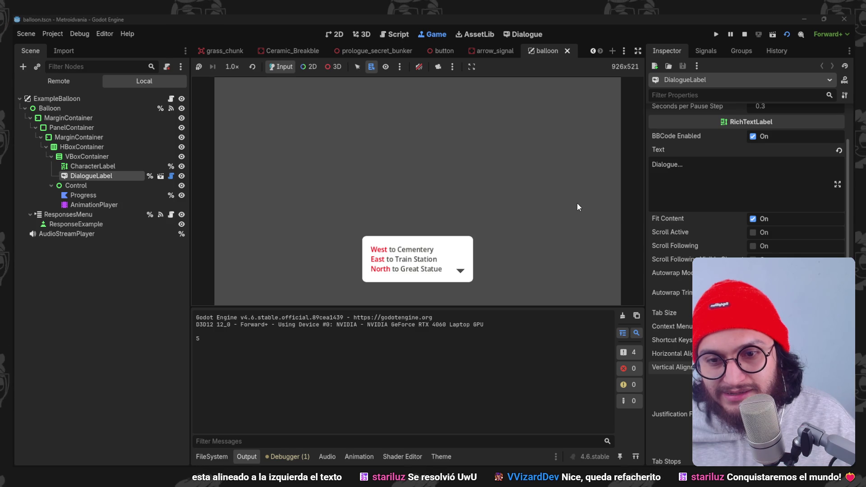
pyautogui.click(577, 207)
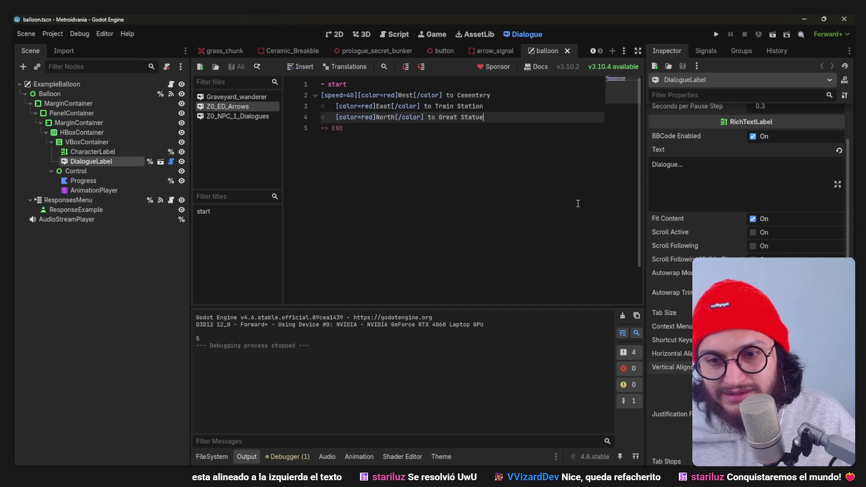
pyautogui.click(716, 34)
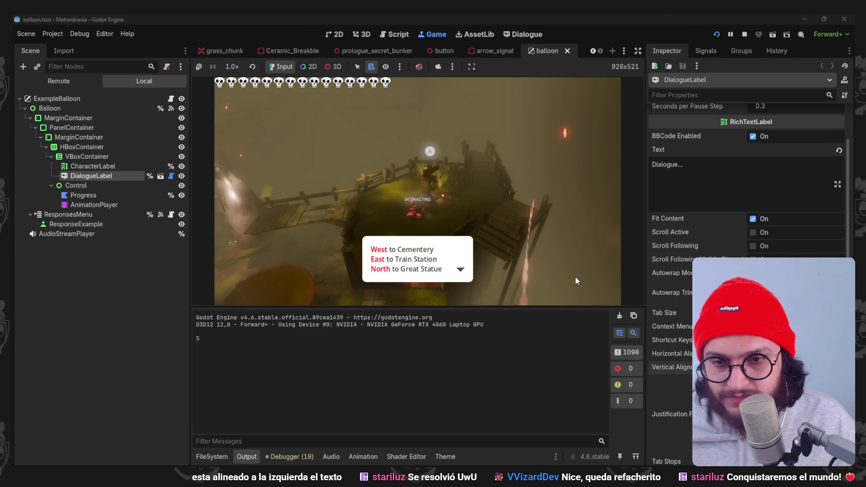
pyautogui.press('Return')
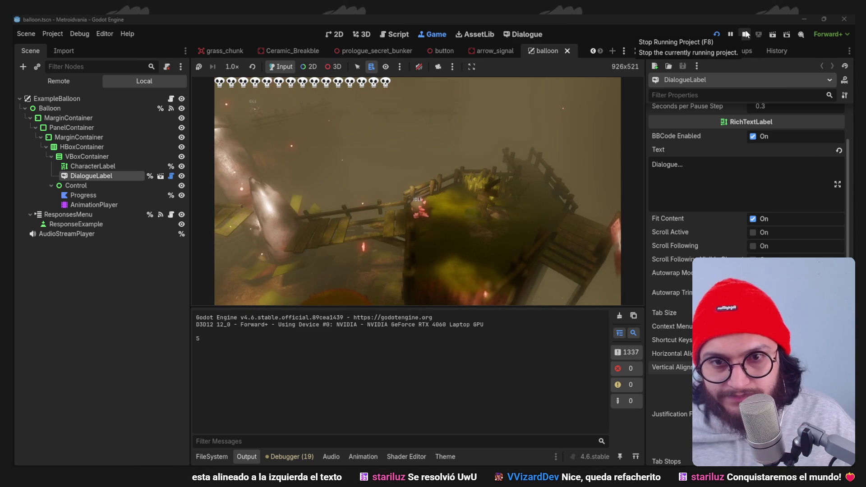
pyautogui.click(745, 34)
pyautogui.click(420, 161)
# - Browse the Dialogue_Area and Dialogue_Balloon folders in the FileSystem dock
pyautogui.click(211, 456)
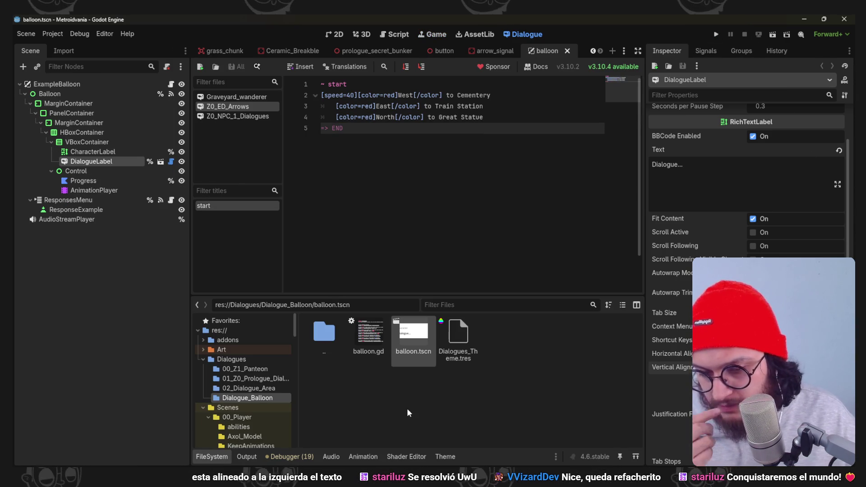
pyautogui.click(469, 331)
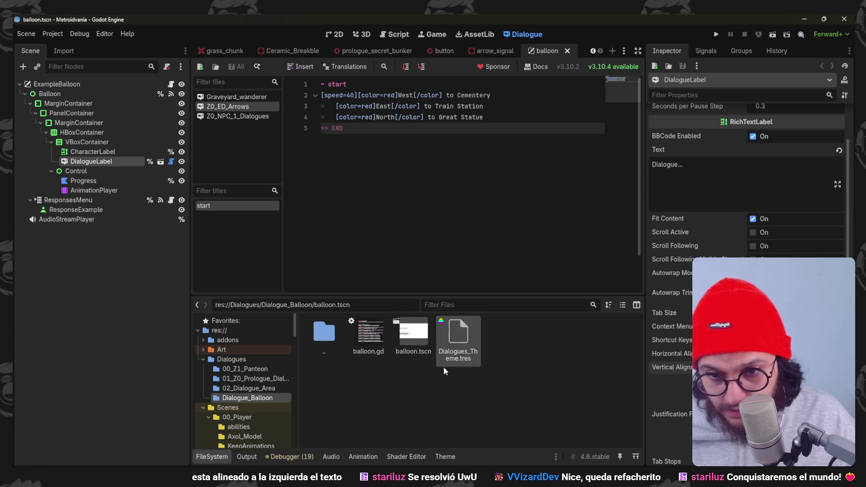
pyautogui.scroll(-2, 243, 385)
pyautogui.scroll(2, 242, 385)
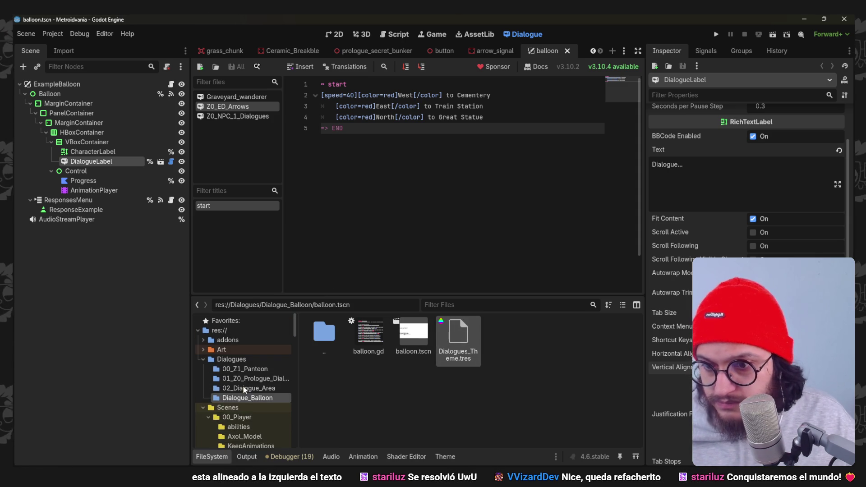
pyautogui.click(266, 389)
pyautogui.click(272, 397)
pyautogui.click(269, 391)
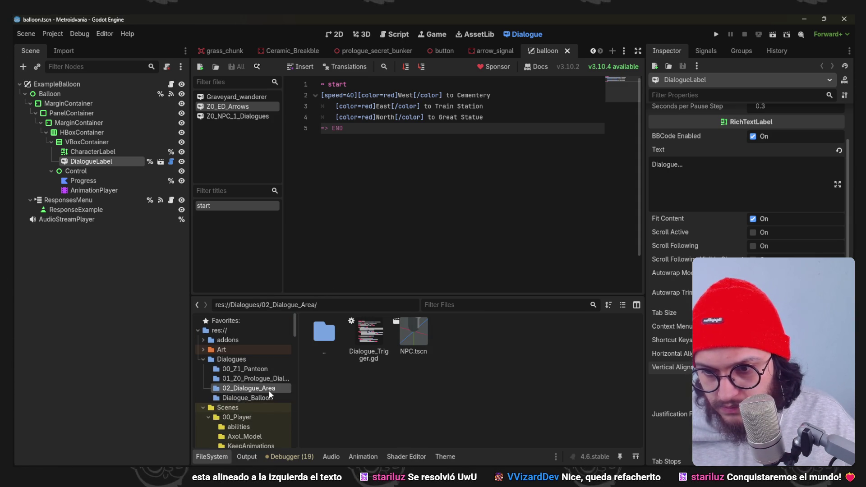
pyautogui.scroll(-5, 269, 388)
pyautogui.scroll(-10, 263, 398)
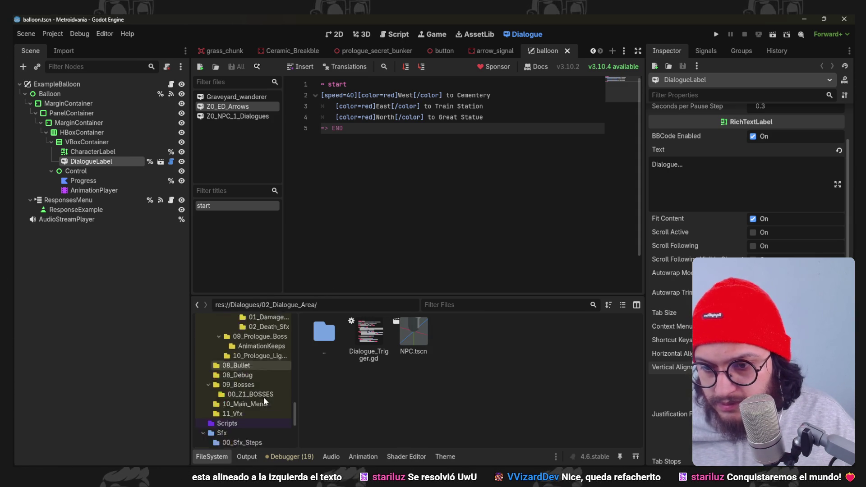
# - Open arrow_signal.tscn from 04_Brekable_Prop and start a New Dialogue file
pyautogui.click(278, 359)
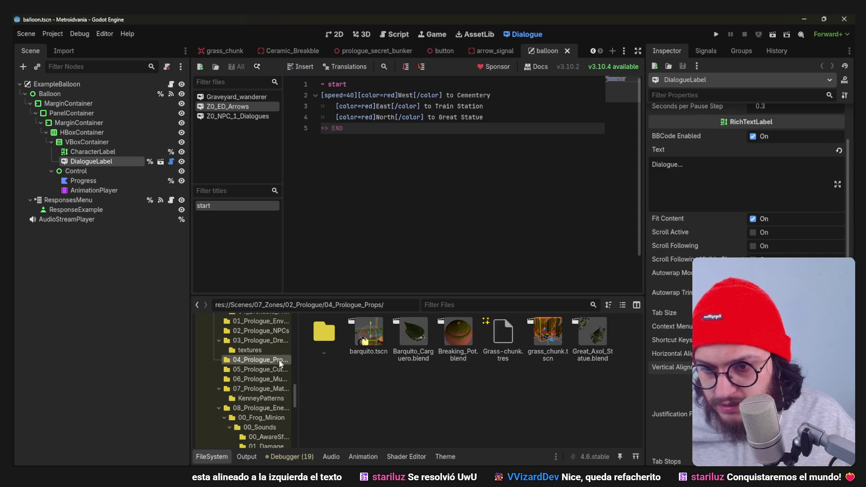
pyautogui.scroll(3, 270, 377)
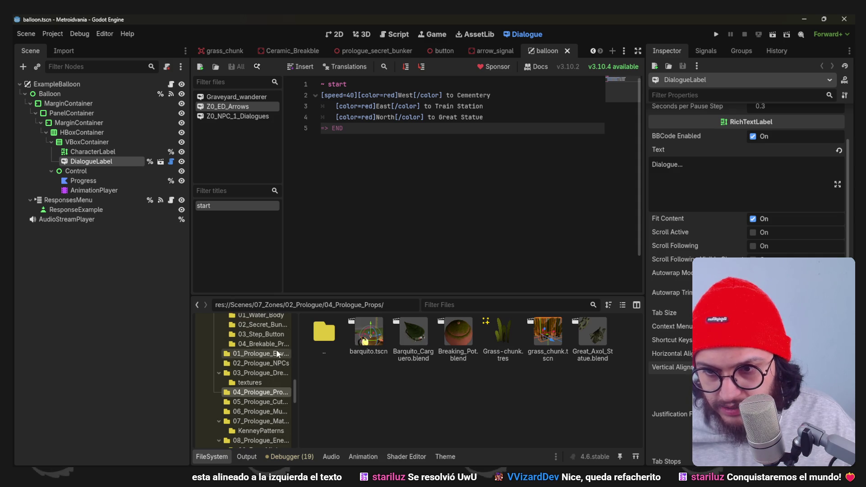
pyautogui.click(270, 328)
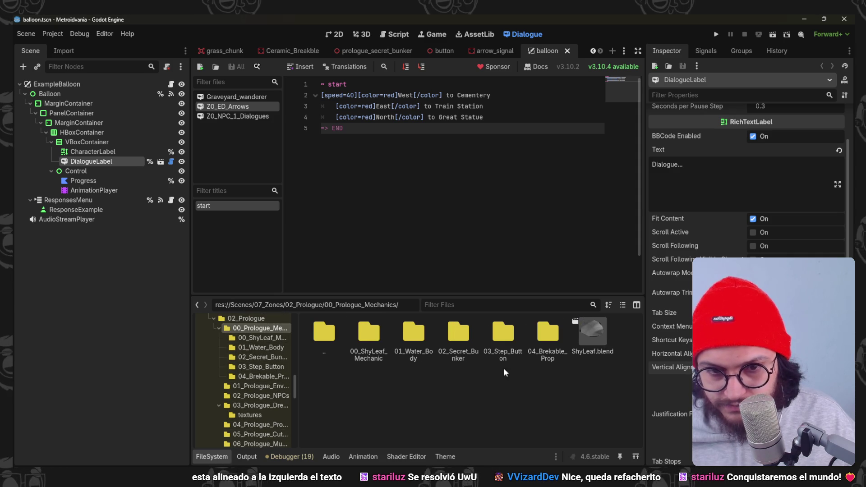
pyautogui.doubleClick(559, 330)
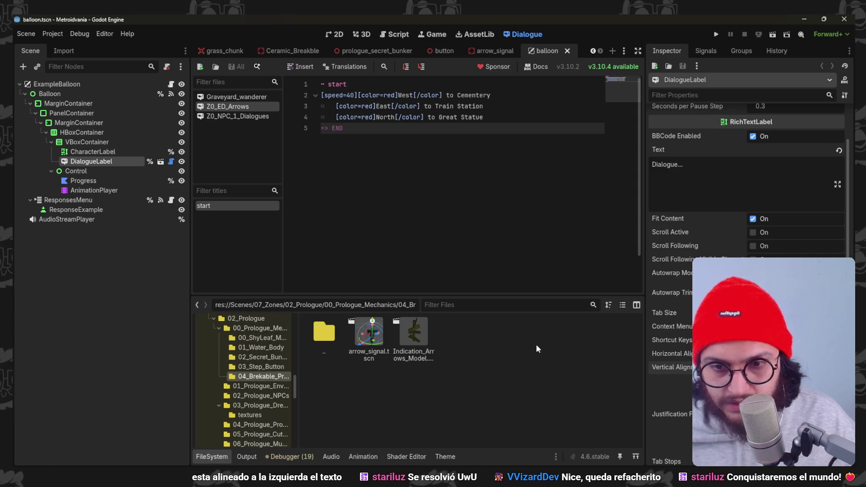
pyautogui.doubleClick(390, 324)
pyautogui.moveTo(390, 325)
pyautogui.mouseDown()
pyautogui.moveTo(353, 57)
pyautogui.moveTo(364, 38)
pyautogui.mouseUp()
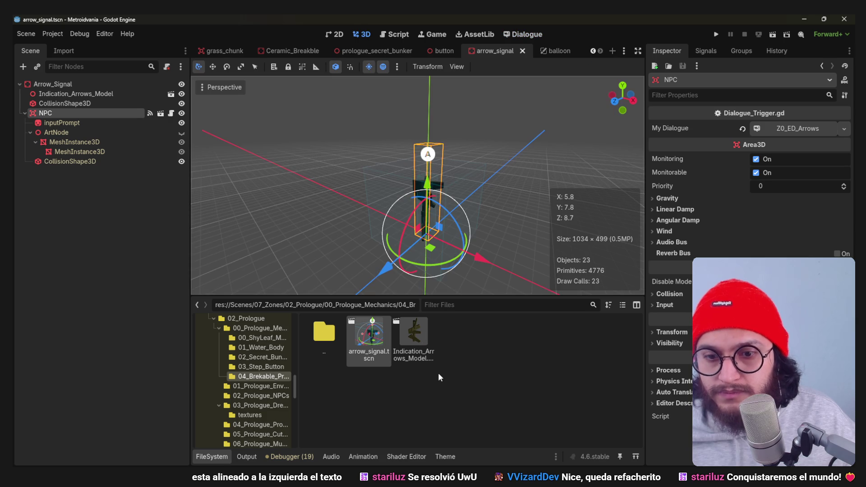
pyautogui.scroll(10, 268, 358)
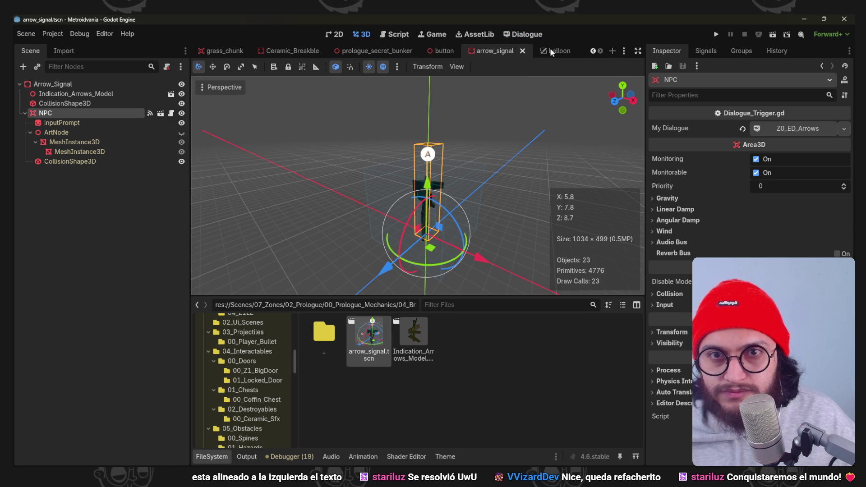
pyautogui.click(523, 34)
pyautogui.click(201, 67)
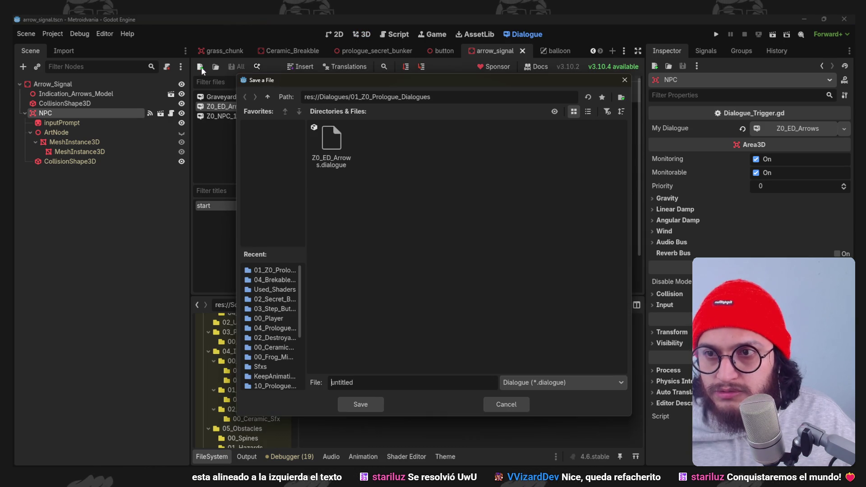
# - Name the new dialogue file Z0_ED_Broken_Arrows by inserting 'Broken' and save it
pyautogui.click(336, 137)
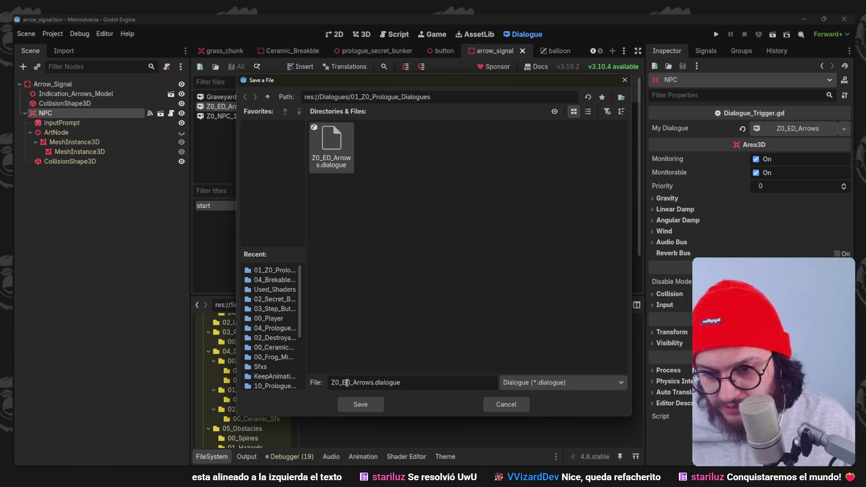
pyautogui.click(371, 383)
pyautogui.write('_Broke')
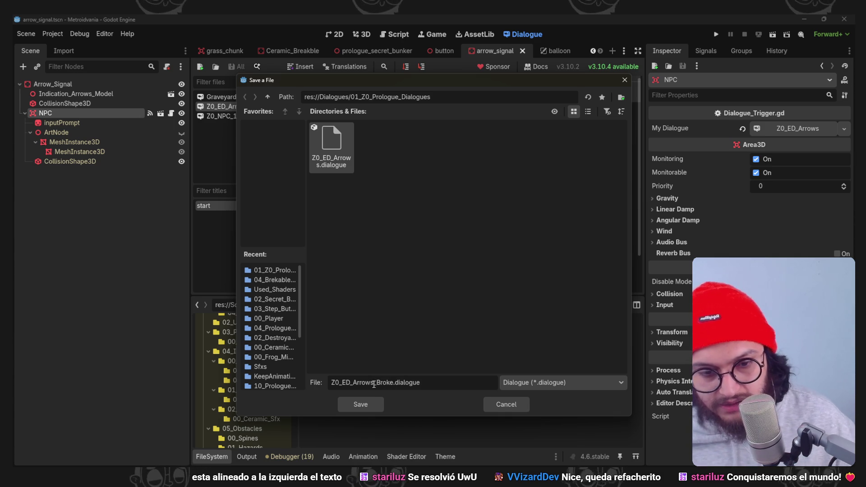
pyautogui.moveTo(659, 480)
pyautogui.click(675, 433)
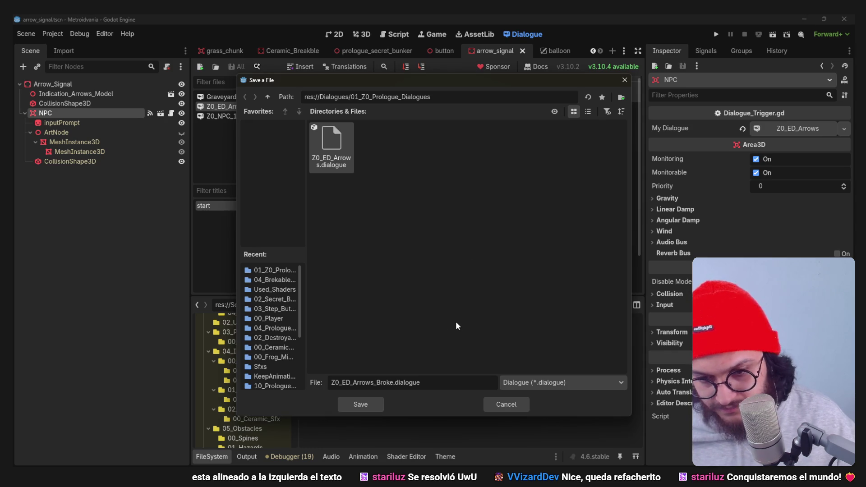
pyautogui.click(393, 383)
pyautogui.write('n')
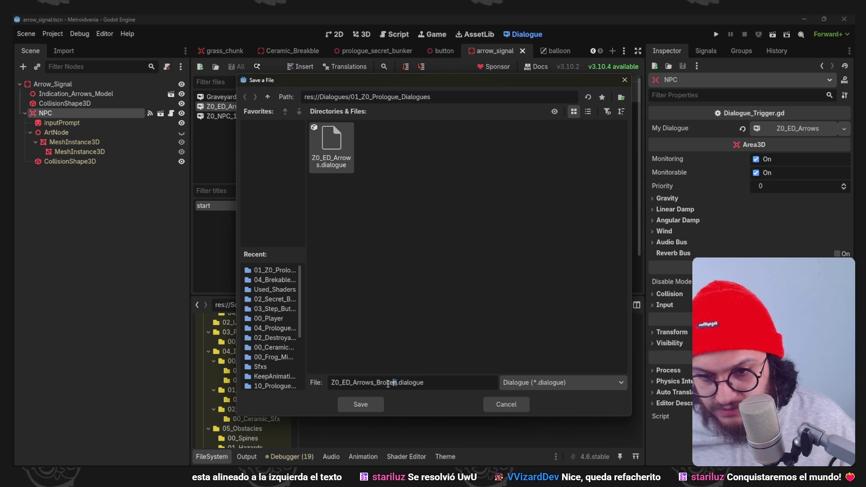
pyautogui.press('BackSpace')
pyautogui.click(350, 382)
pyautogui.write('Broken')
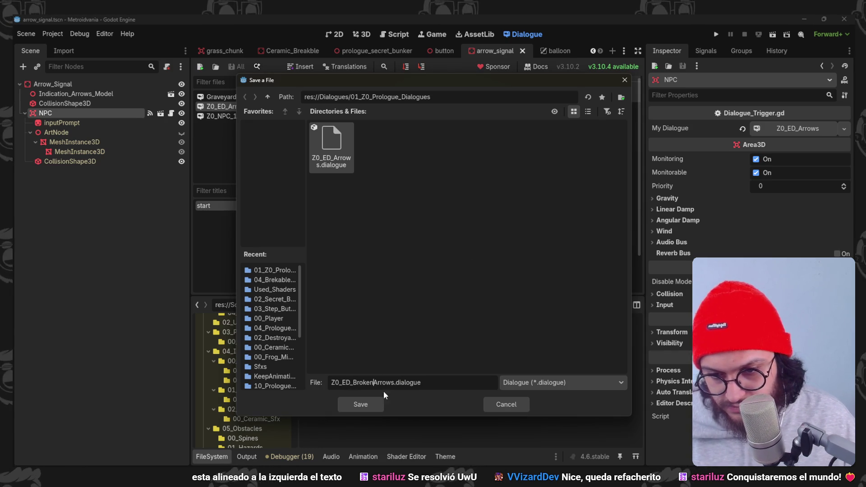
pyautogui.click(375, 405)
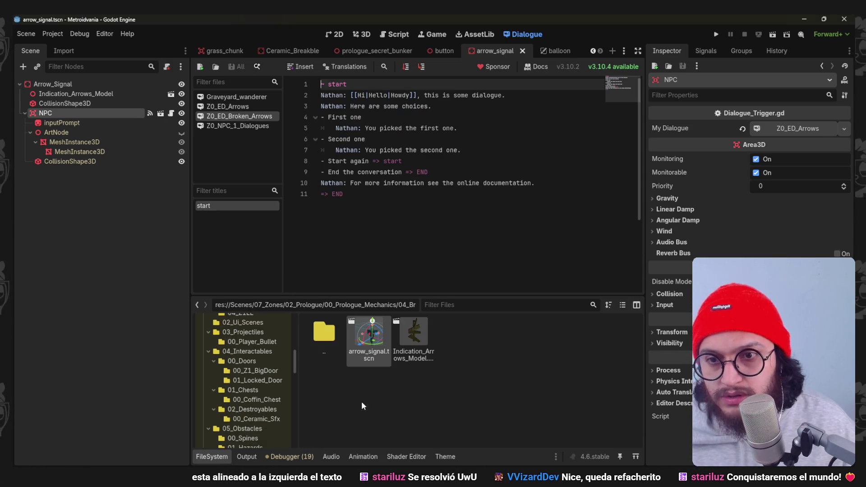
# - Copy the Z0_ED_Arrows direction text and paste it over Z0_ED_Broken_Arrows' default content
pyautogui.click(234, 107)
pyautogui.hotkey('shift', 'Up')
pyautogui.hotkey('shift', 'Up')
pyautogui.hotkey('shift', 'Up')
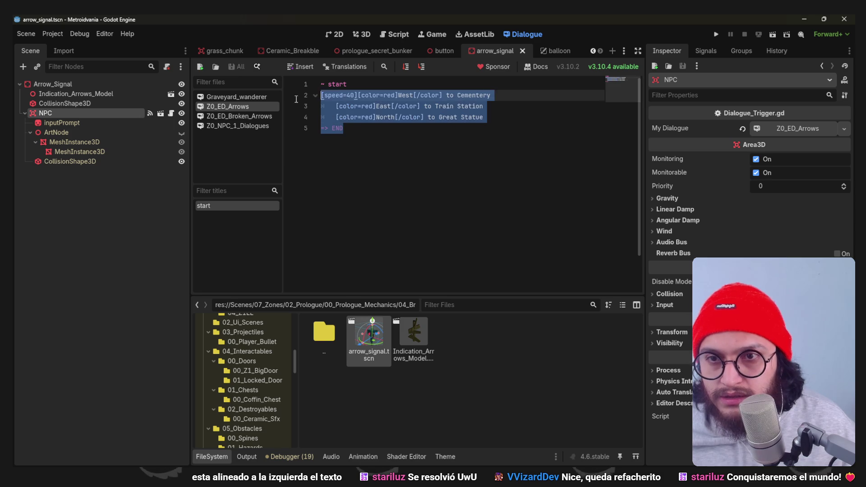
pyautogui.click(244, 116)
pyautogui.hotkey('ctrl', 'a')
pyautogui.write('~ start [speed=40][color=red]West[/color] to Cementery \t[color=red]East[/color] to Train Station \t[color=red]North[/color] to Great Statue => END')
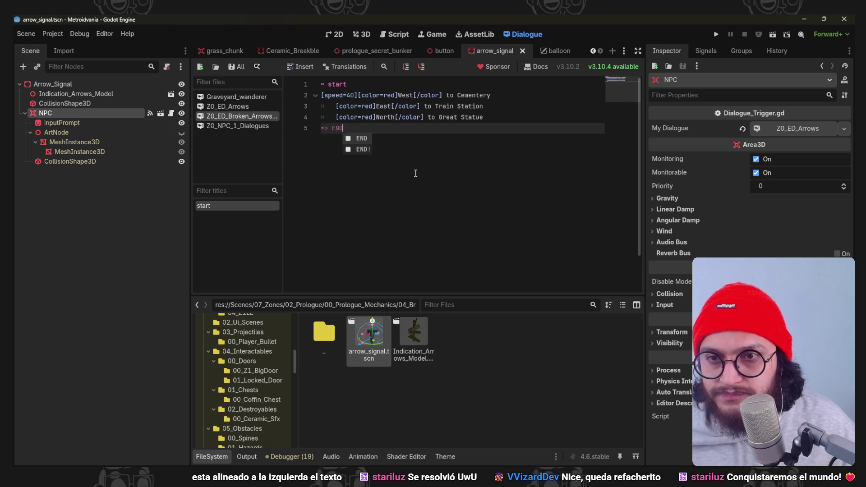
# - Check the pasted West, East and North lines and save with Ctrl+S
pyautogui.click(377, 95)
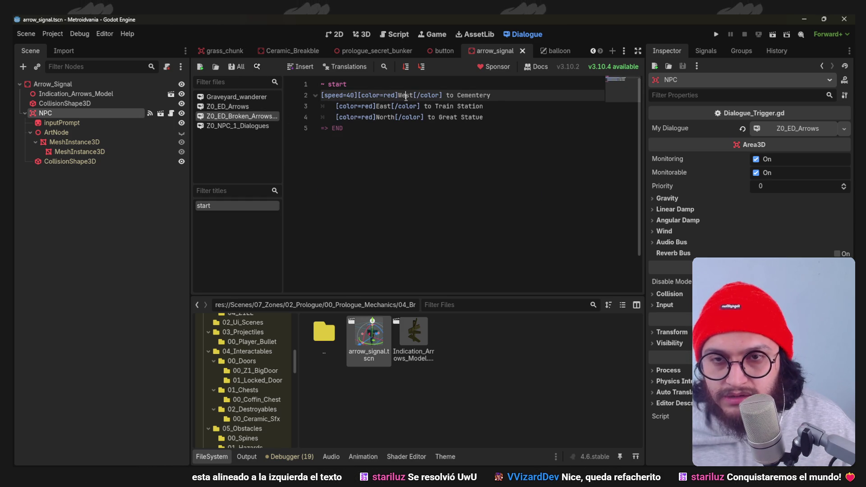
pyautogui.press('Down')
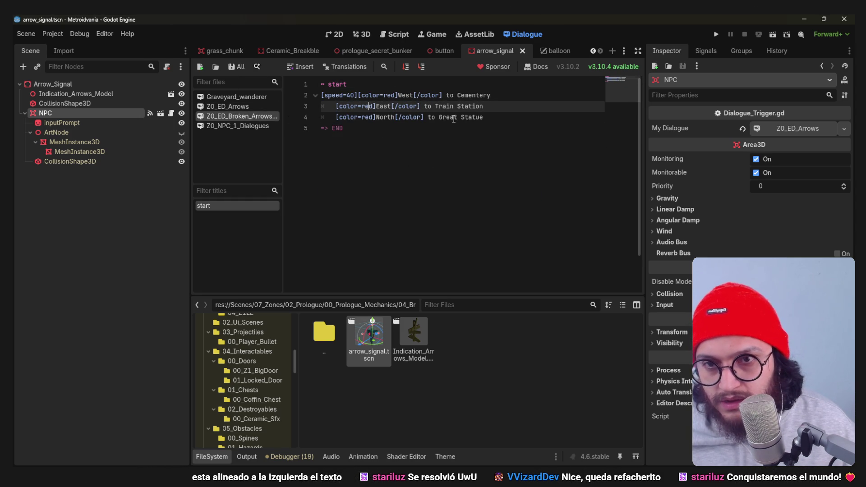
pyautogui.click(487, 126)
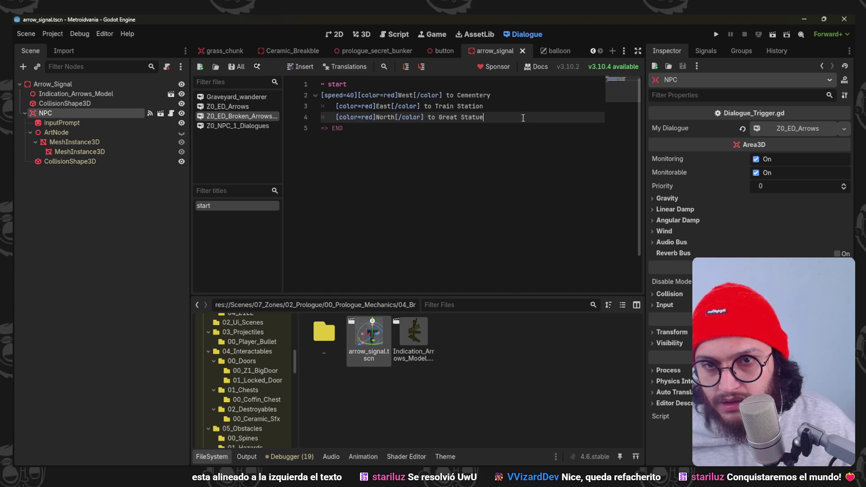
pyautogui.click(376, 108)
pyautogui.hotkey('ctrl', 's')
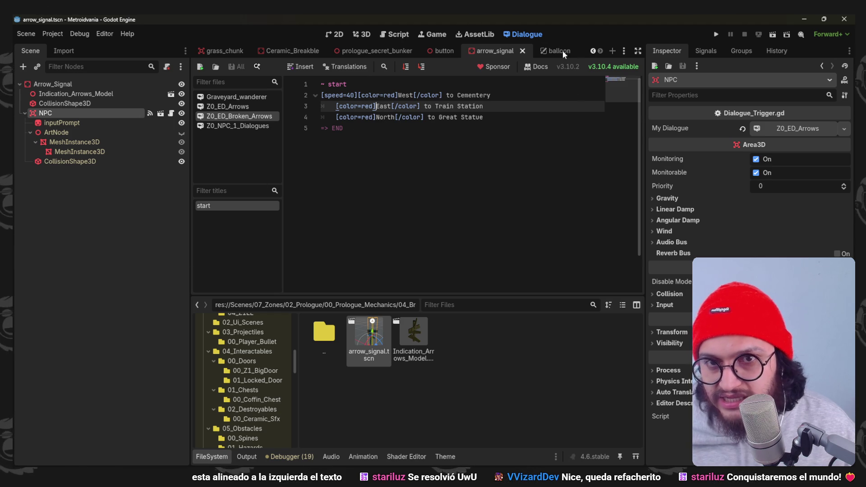
pyautogui.hotkey('ctrl', 's')
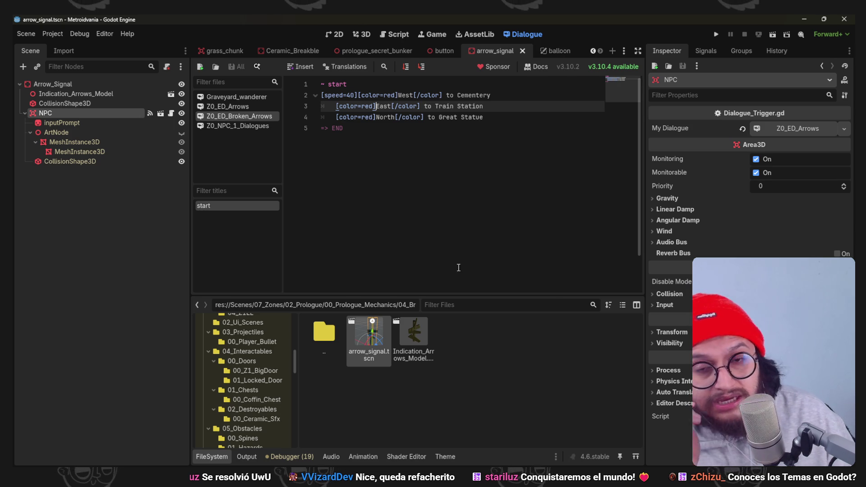
pyautogui.scroll(2, 239, 360)
pyautogui.scroll(10, 253, 356)
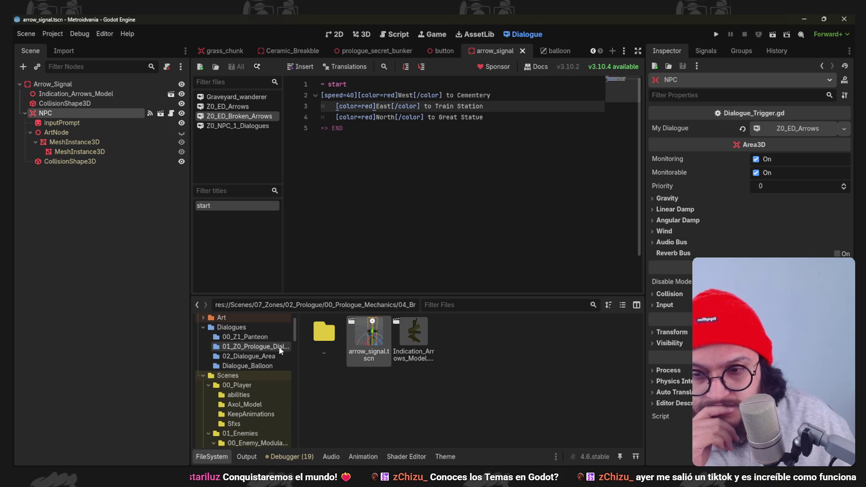
# - Open balloon.tscn in 2D, toggle PanelContainer visibility, and select its containers
pyautogui.click(255, 346)
pyautogui.press('Up')
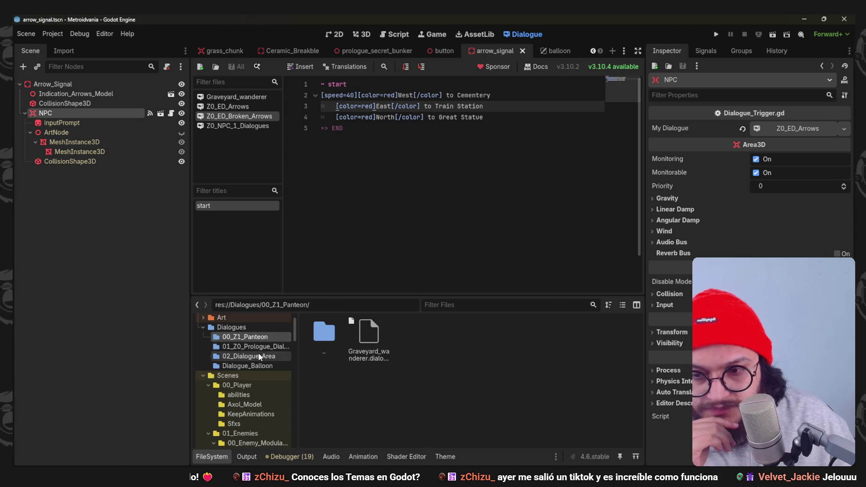
pyautogui.press('Down')
pyautogui.press('Down')
pyautogui.press('Down')
pyautogui.doubleClick(413, 336)
pyautogui.click(335, 34)
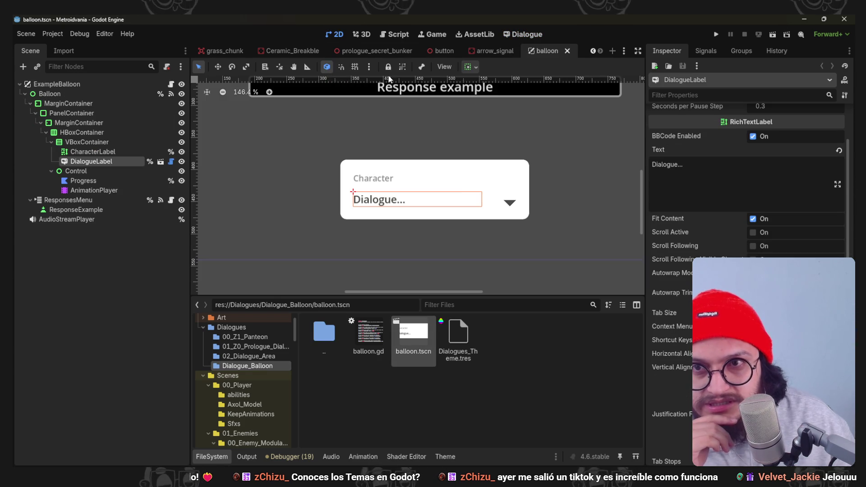
pyautogui.click(171, 271)
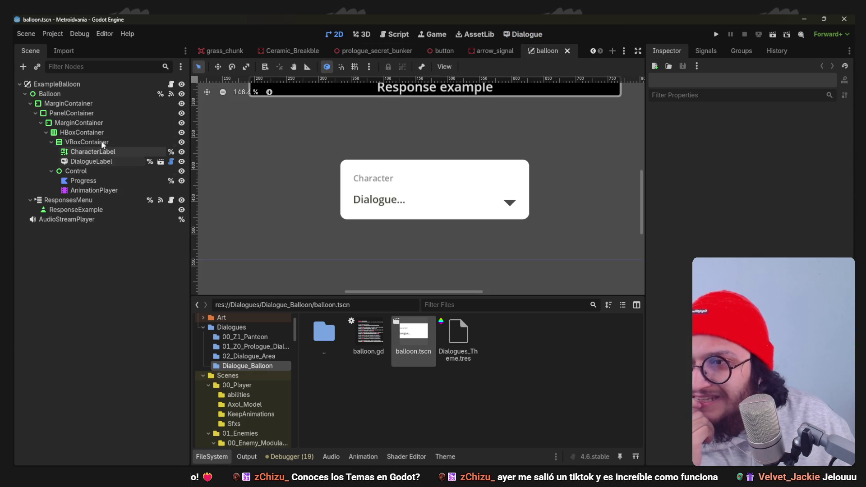
pyautogui.click(181, 113)
pyautogui.click(182, 114)
pyautogui.click(123, 112)
pyautogui.click(96, 104)
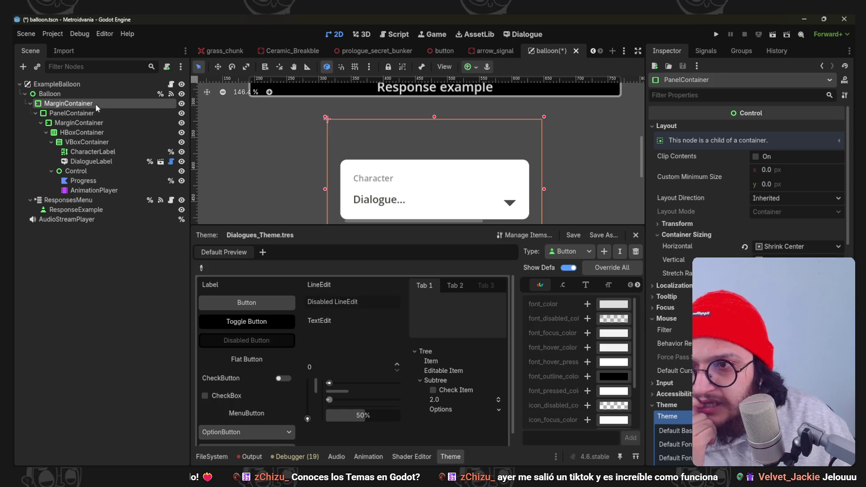
# - Review Dialogues_Theme in the Theme panel, then close the panel
pyautogui.click(454, 454)
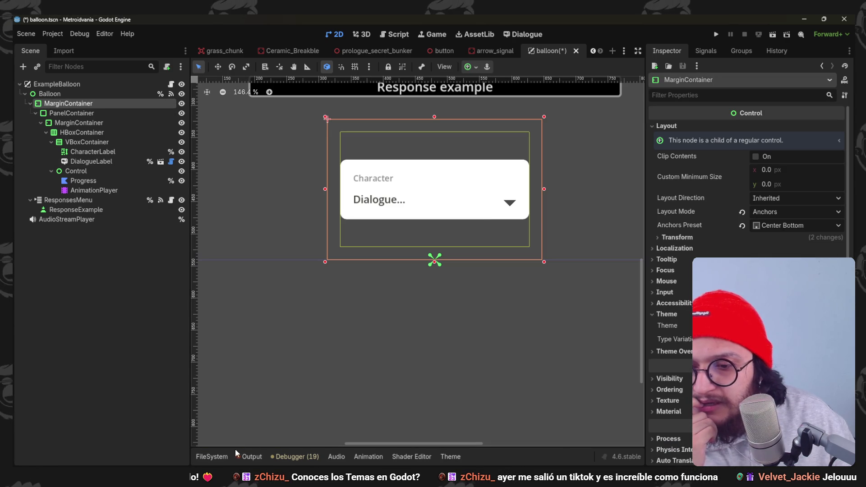
pyautogui.click(212, 457)
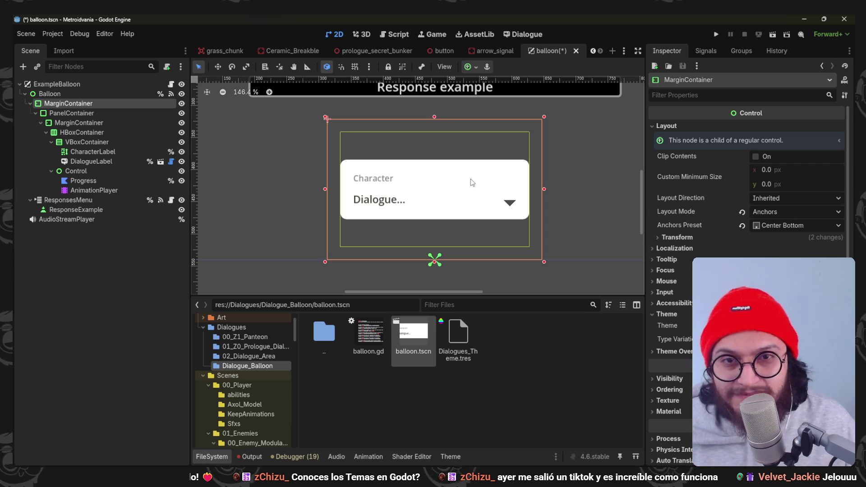
pyautogui.click(68, 104)
pyautogui.click(450, 456)
pyautogui.click(450, 457)
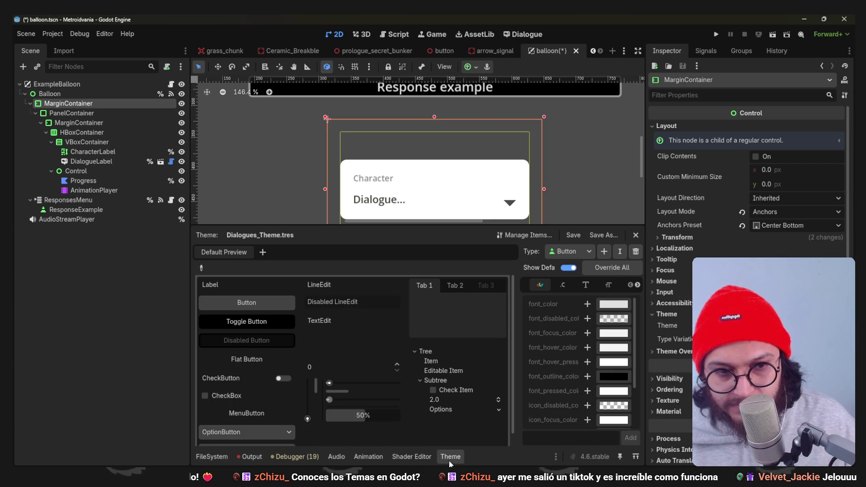
pyautogui.click(450, 457)
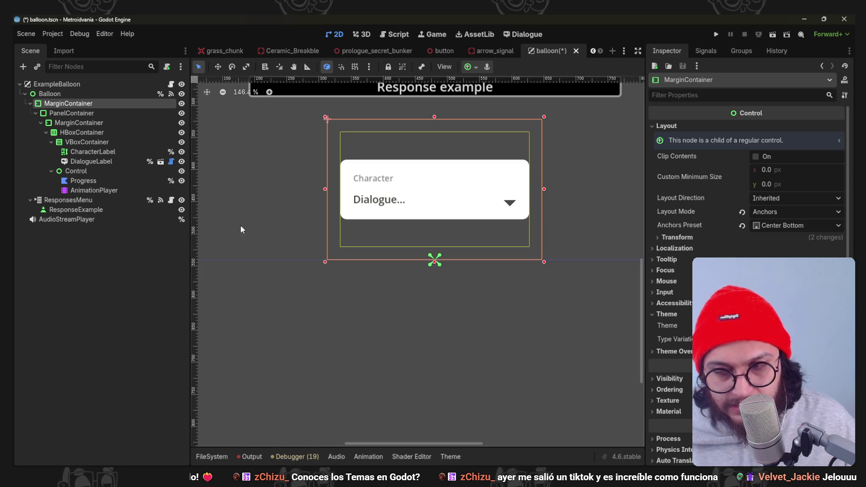
pyautogui.click(82, 242)
# - Glance over the notes script before going back to the Dialogue workspace
pyautogui.click(398, 35)
pyautogui.press('Down')
pyautogui.press('Down')
pyautogui.press('Down')
pyautogui.press('Up')
pyautogui.press('Up')
pyautogui.press('Up')
pyautogui.press('Down')
pyautogui.press('Down')
pyautogui.press('Down')
pyautogui.click(521, 35)
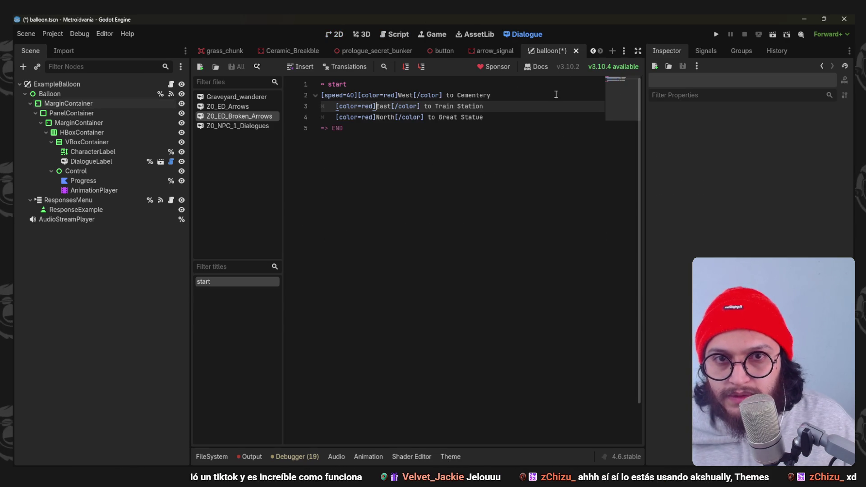
# - Review the West, East and North lines in Z0_ED_Broken_Arrows and save with Ctrl+S
pyautogui.click(400, 128)
pyautogui.click(395, 116)
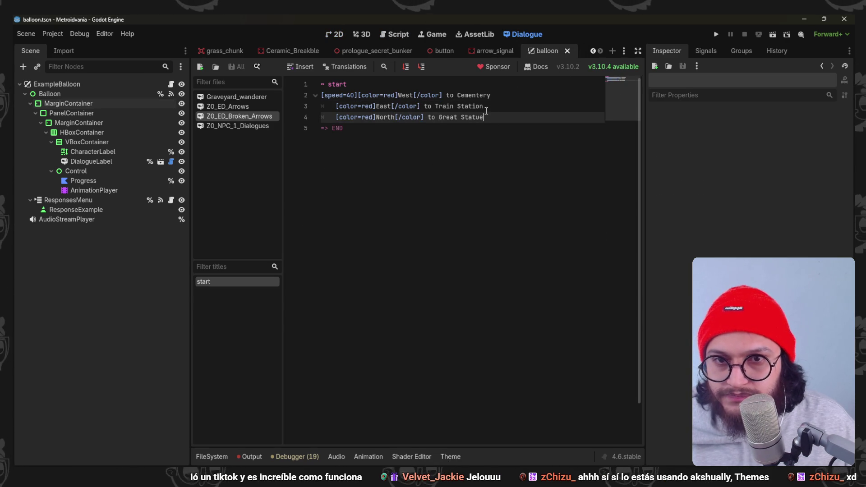
pyautogui.click(377, 106)
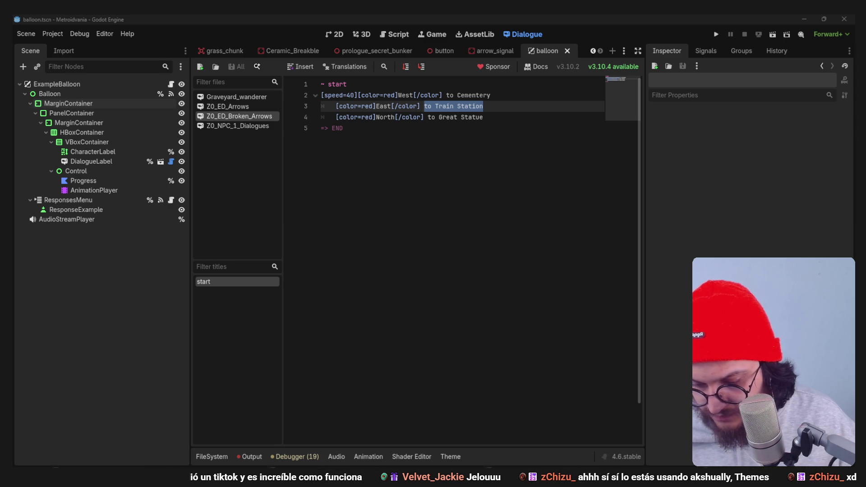
pyautogui.click(464, 124)
pyautogui.hotkey('ctrl', 's')
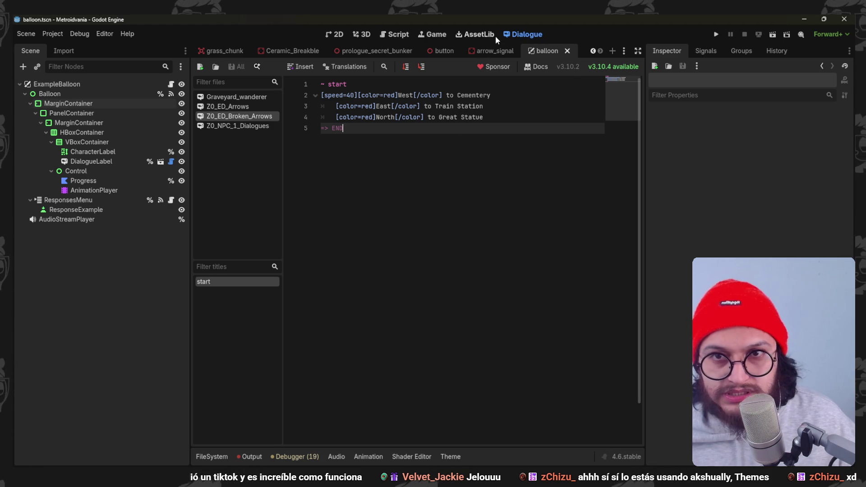
# - Test-run the game, then show arrow_signal in 3D with the Arrow_Signal root selected
pyautogui.click(718, 36)
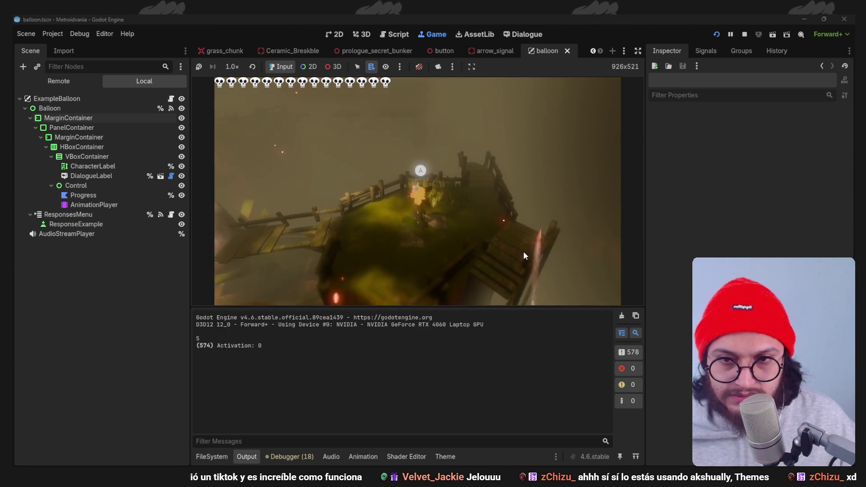
pyautogui.click(744, 34)
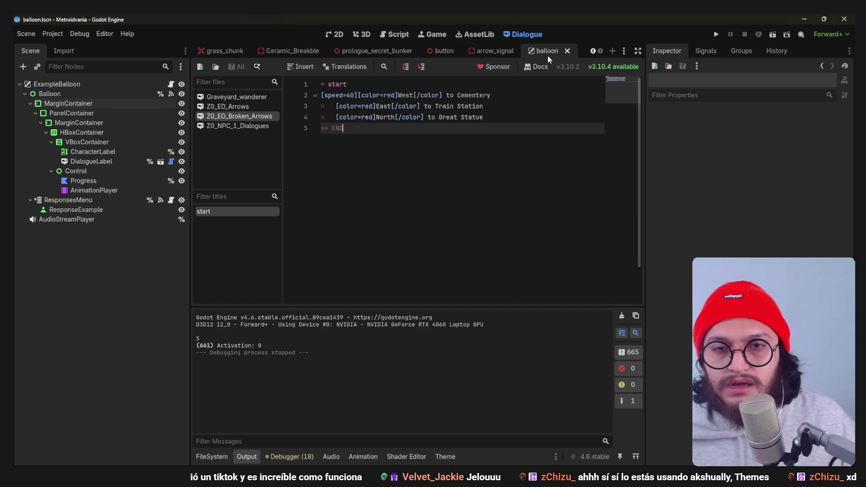
pyautogui.click(500, 49)
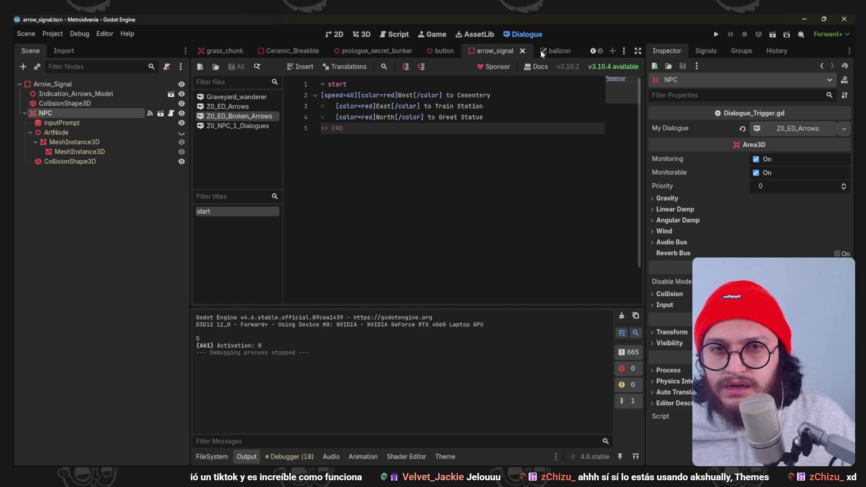
pyautogui.click(353, 33)
pyautogui.click(99, 83)
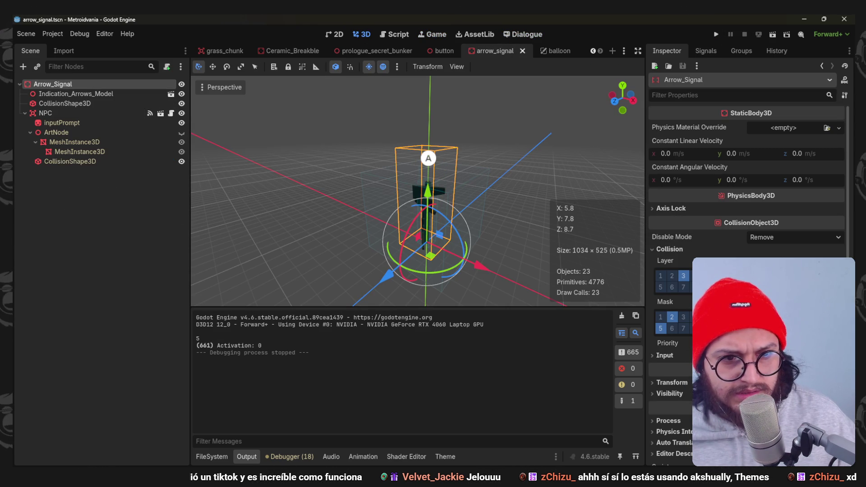
# - Run the game again, stop it, and close the Z0_ED_Broken_Arrows dialogue
pyautogui.press('F5')
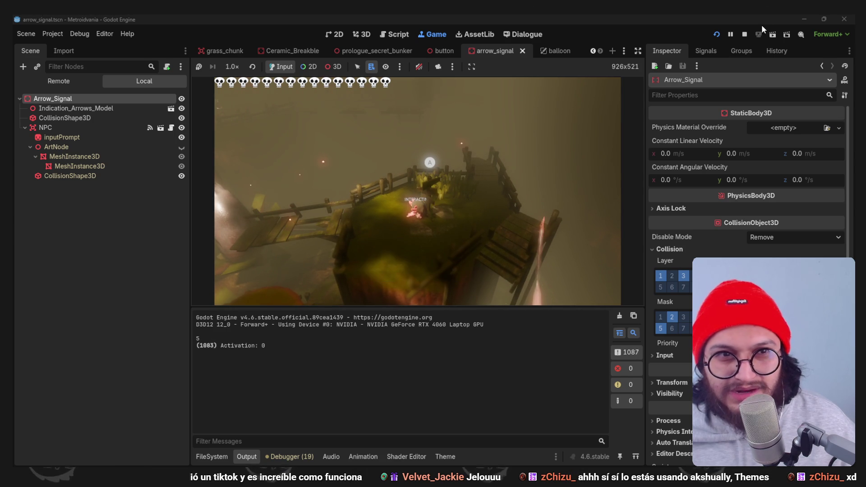
pyautogui.click(743, 34)
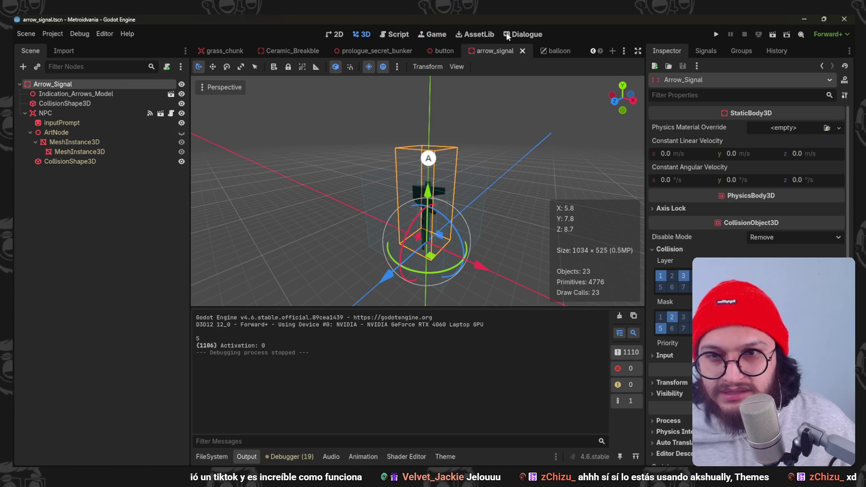
pyautogui.click(530, 37)
pyautogui.middleClick(239, 116)
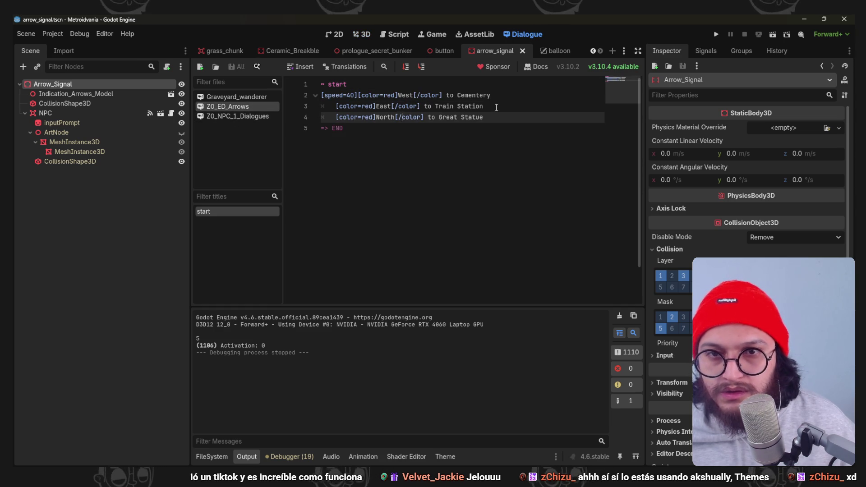
# - Run the game, walk to the signpost, and read its direction dialogue
pyautogui.click(383, 95)
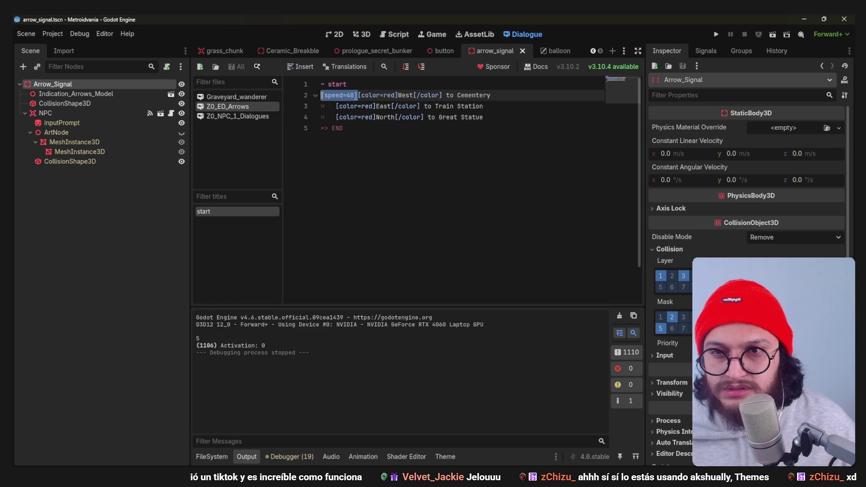
pyautogui.click(715, 34)
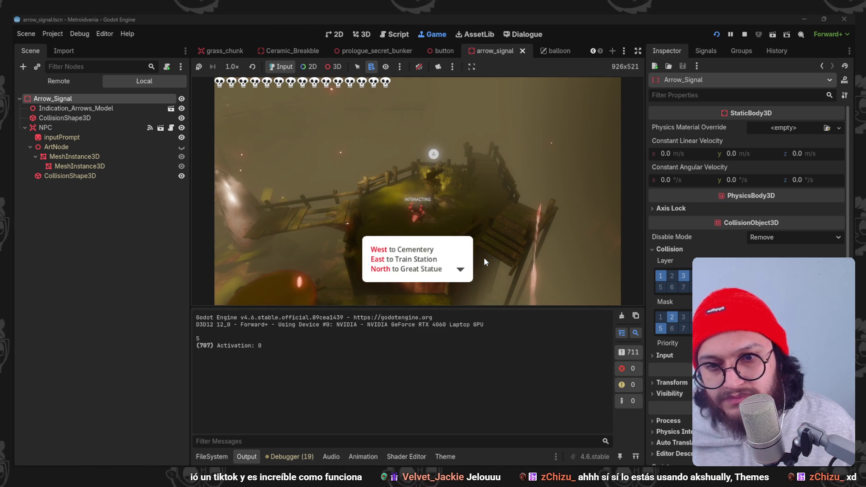
pyautogui.press('d')
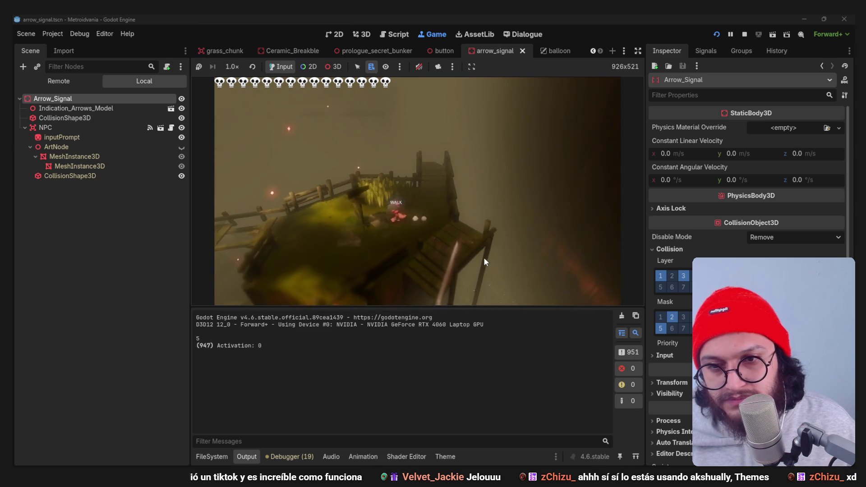
pyautogui.press('e')
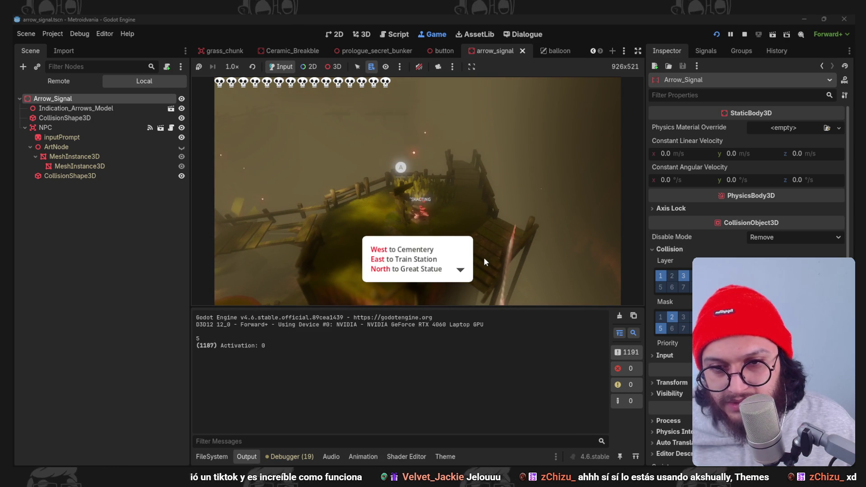
pyautogui.press('e')
# - Walk, jump and dash the character around the pier to test movement
pyautogui.press('a')
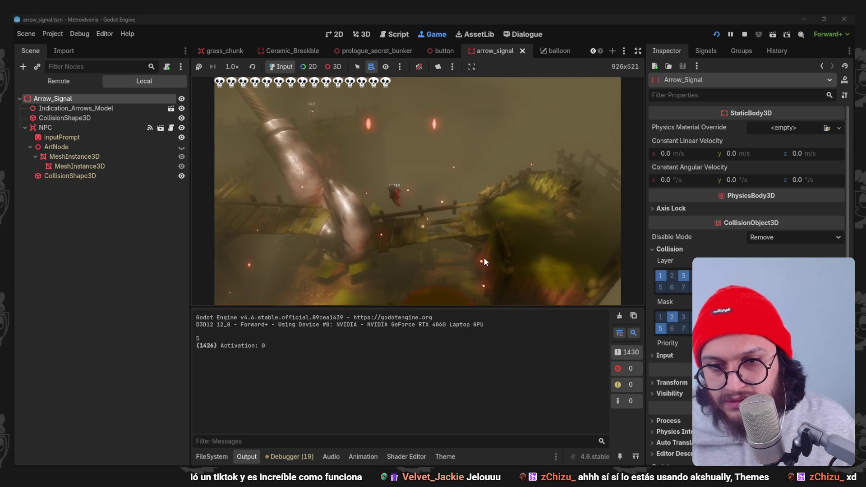
pyautogui.press('space')
pyautogui.press('a')
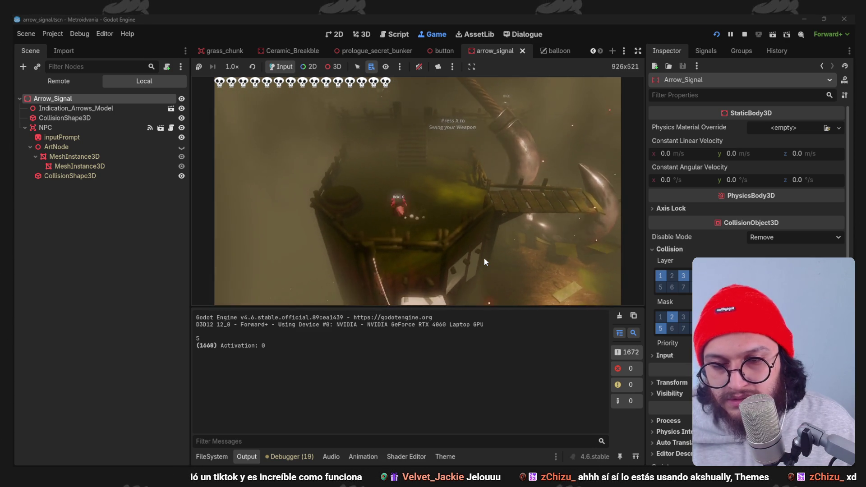
pyautogui.press('shift')
pyautogui.press('w')
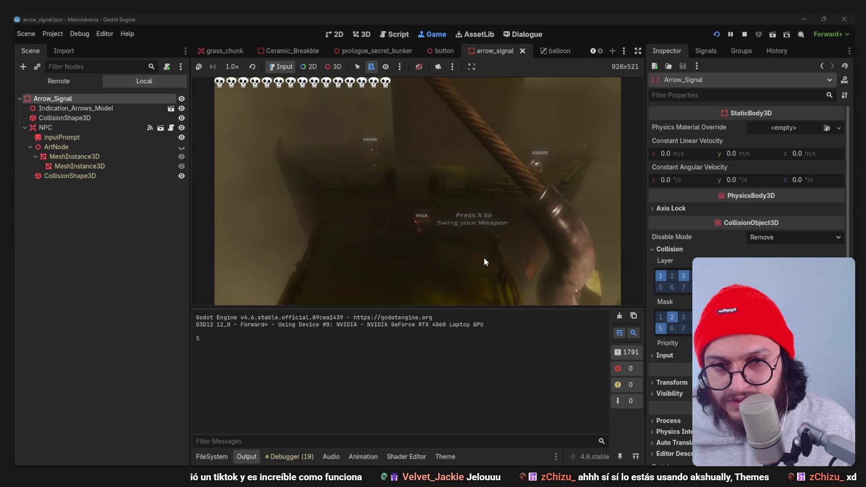
pyautogui.press('w')
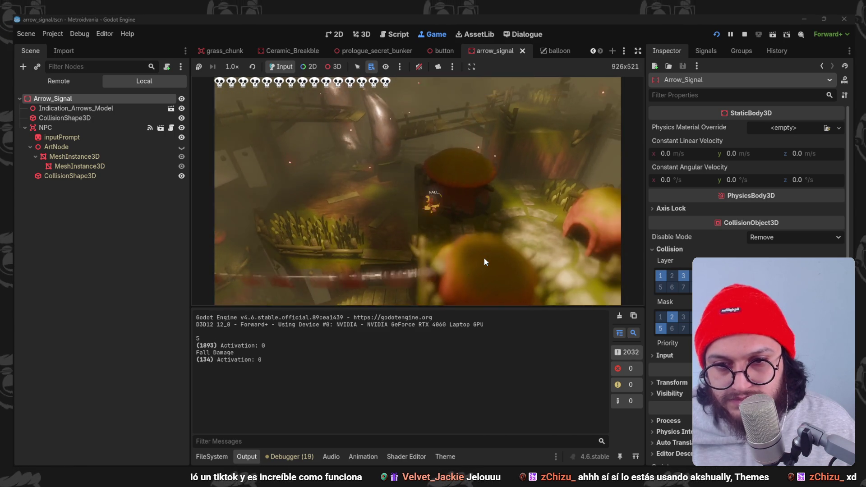
pyautogui.press('space')
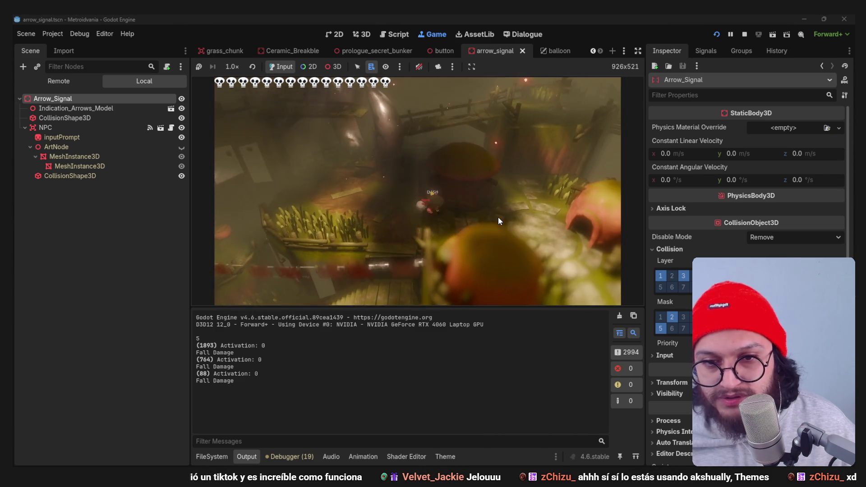
# - Stop the game and switch to the Prologue_V10 scene
pyautogui.click(743, 35)
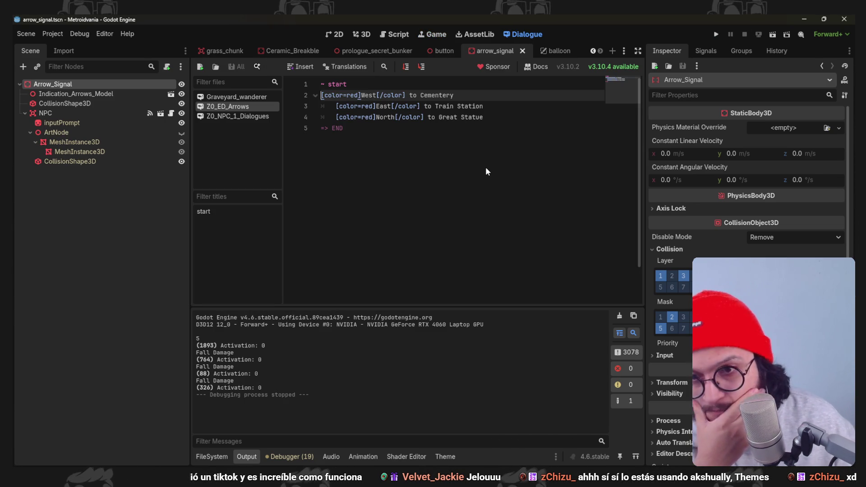
pyautogui.click(625, 51)
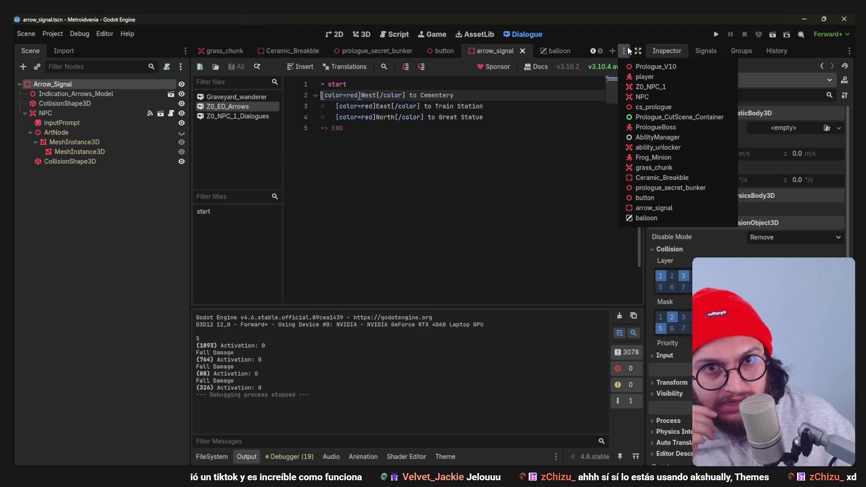
pyautogui.click(666, 66)
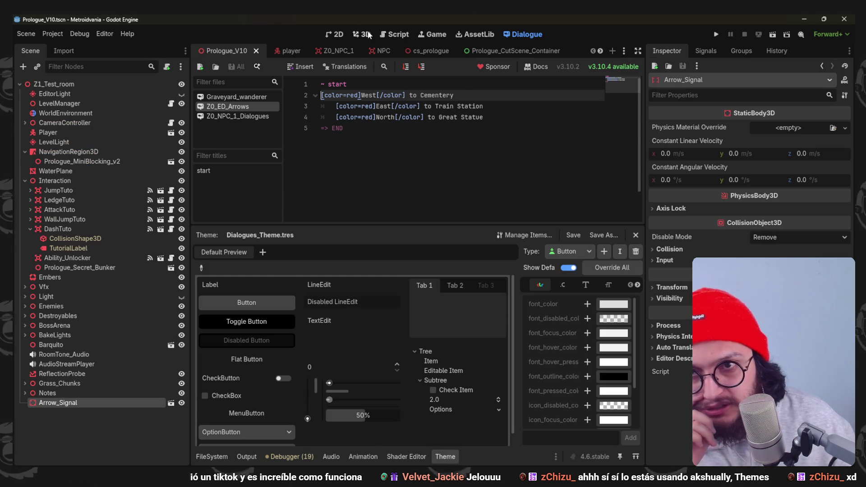
# - Close the theme editor and frame the Prologue_V10 3D view around the Arrow_Signal
pyautogui.press('f')
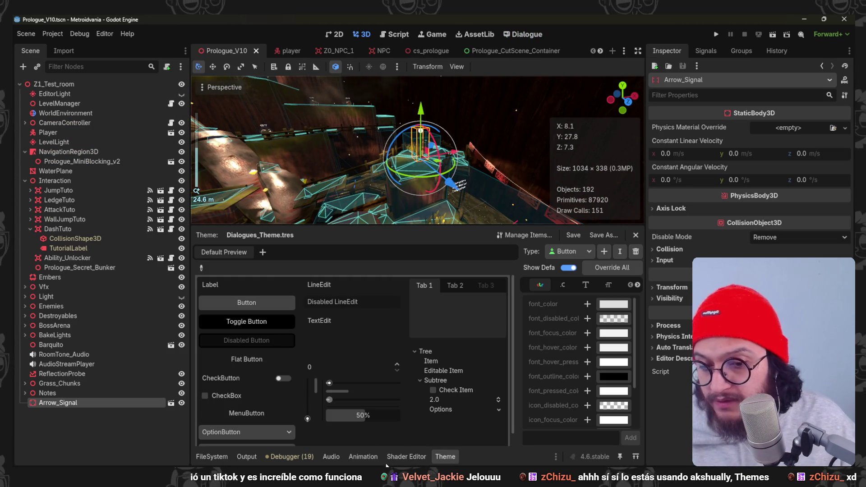
pyautogui.click(442, 455)
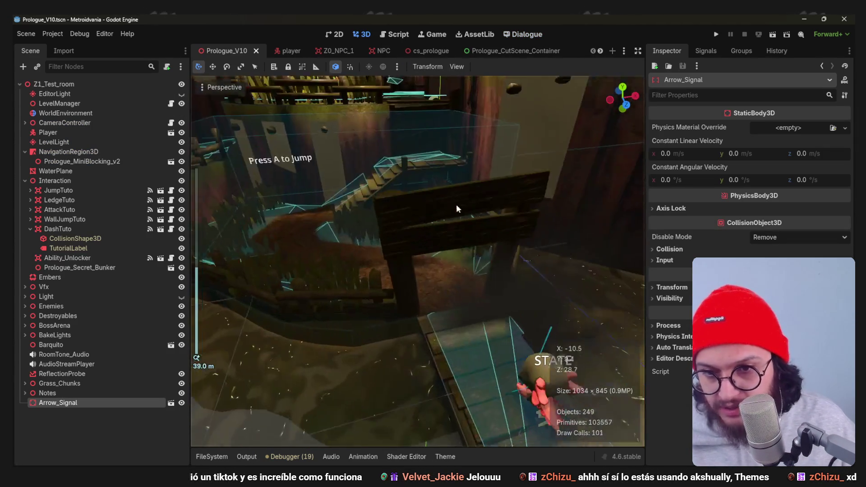
pyautogui.moveTo(455, 208); pyautogui.dragTo(419, 288)
pyautogui.moveTo(398, 255)
pyautogui.mouseDown()
pyautogui.moveTo(354, 232)
pyautogui.moveTo(524, 295)
pyautogui.moveTo(392, 240)
pyautogui.moveTo(469, 226)
pyautogui.moveTo(411, 301)
pyautogui.mouseUp()
pyautogui.scroll(-3, 354, 232)
pyautogui.scroll(-2, 468, 227)
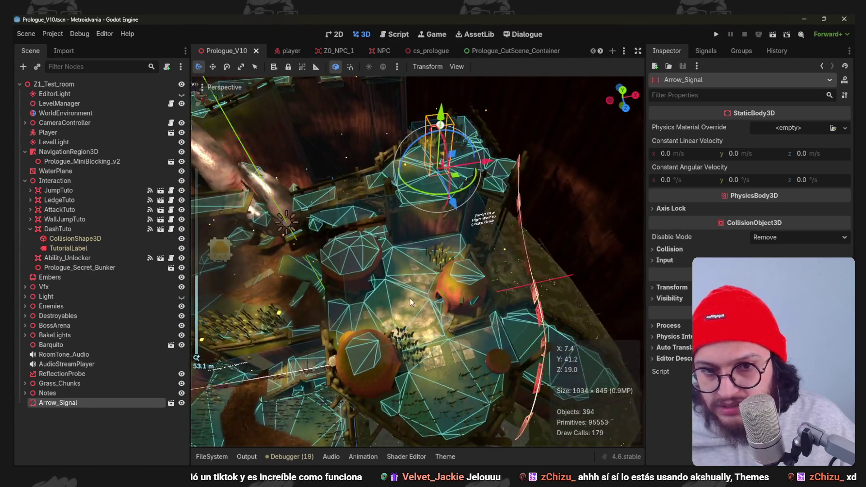
pyautogui.press('f')
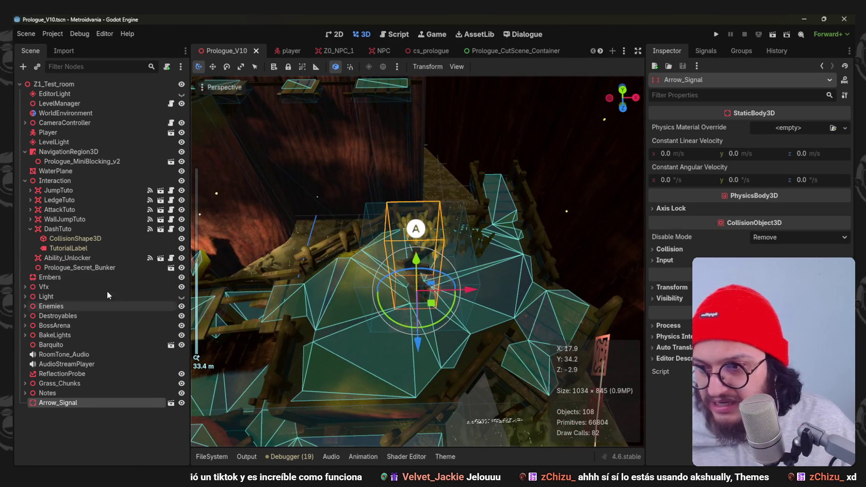
# - Expand the Destroyables group and pick a Ceramic_Breakble pot to duplicate
pyautogui.click(25, 316)
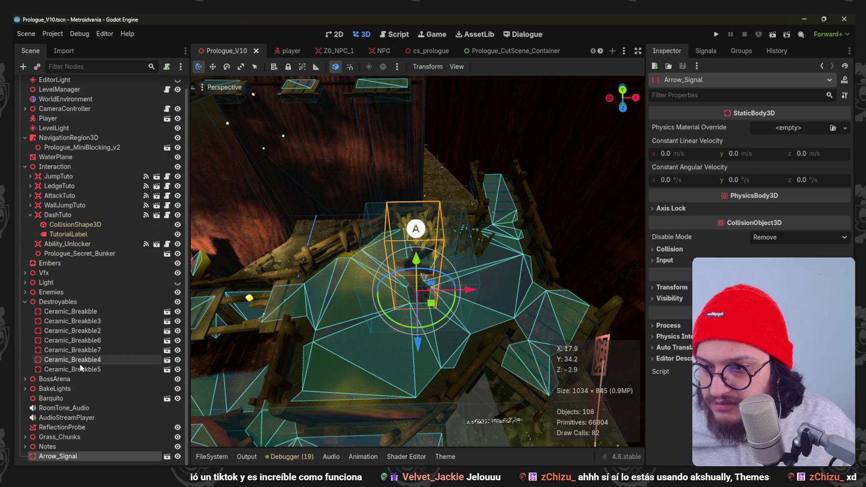
pyautogui.doubleClick(94, 328)
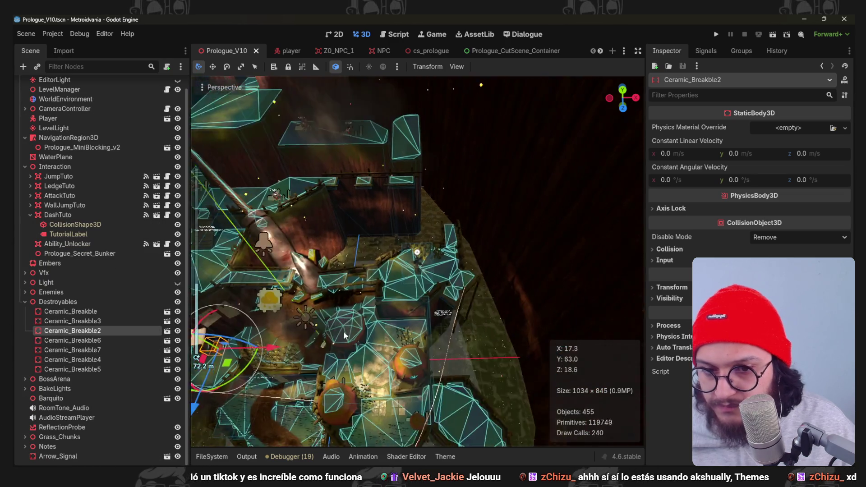
pyautogui.click(99, 351)
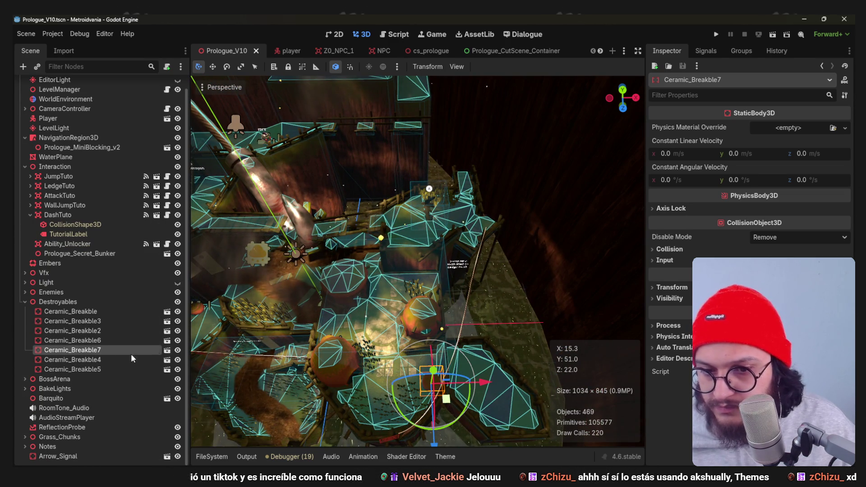
pyautogui.scroll(-3, 418, 402)
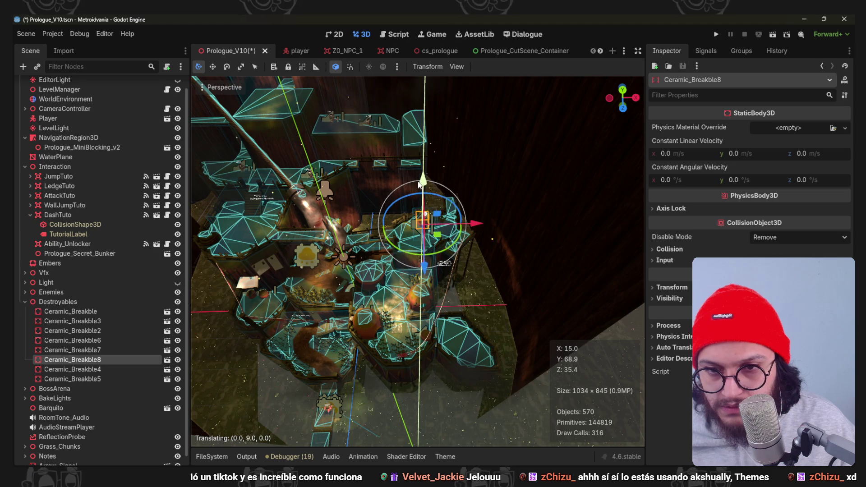
pyautogui.scroll(5, 417, 195)
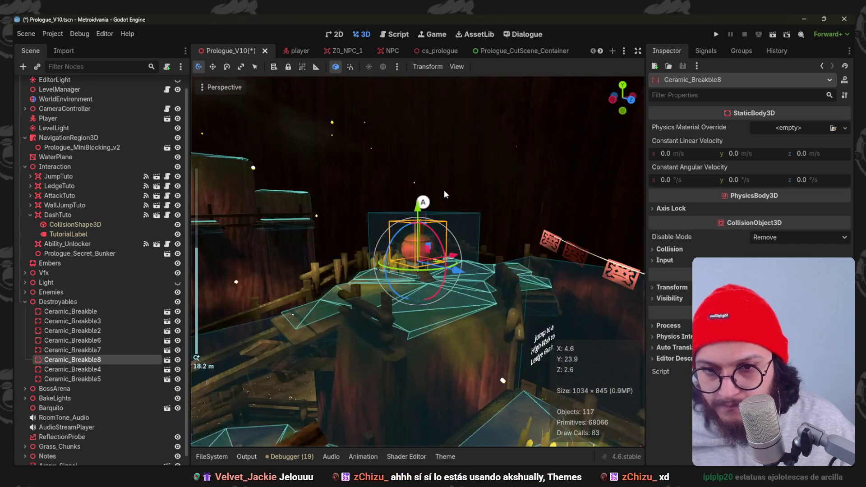
# - Move the new pot down onto the platform and check its placement from top view
pyautogui.moveTo(418, 208); pyautogui.dragTo(420, 232)
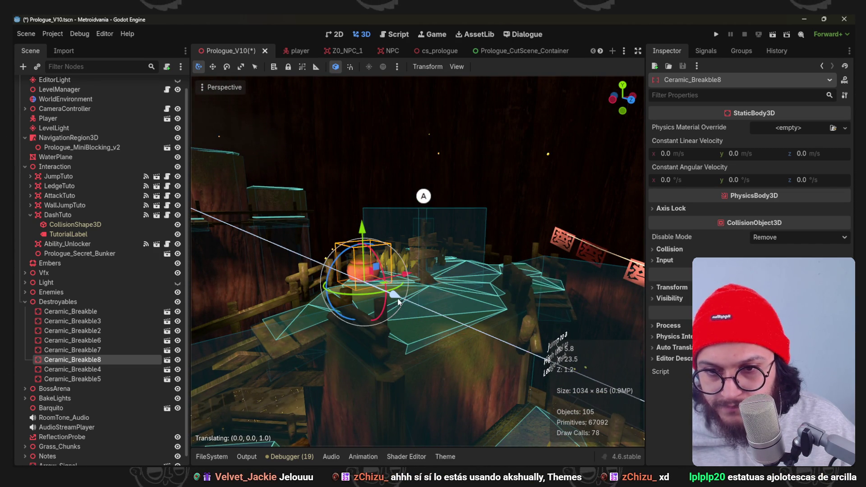
pyautogui.press('KP_7')
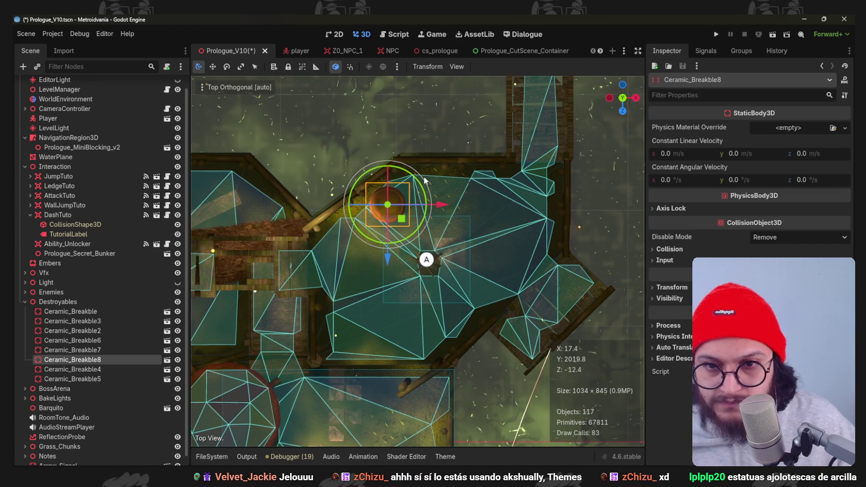
pyautogui.scroll(3, 385, 226)
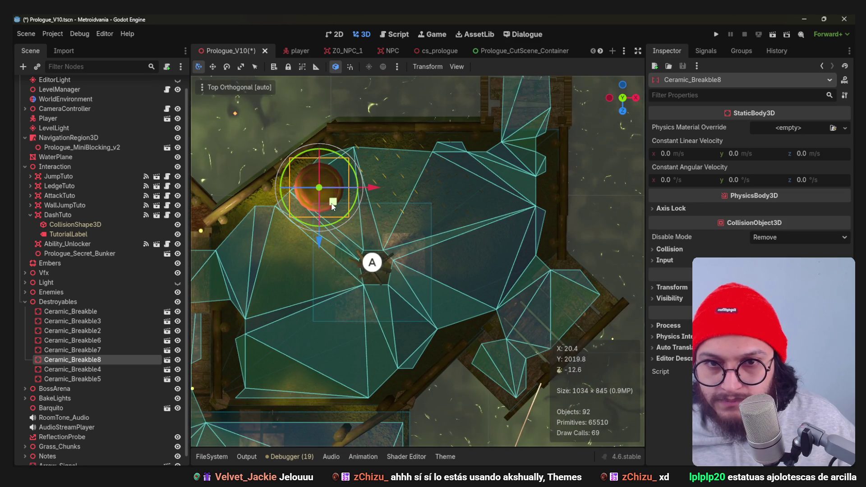
pyautogui.moveTo(332, 206)
pyautogui.mouseDown()
pyautogui.moveTo(387, 115)
pyautogui.moveTo(392, 131)
pyautogui.moveTo(363, 129)
pyautogui.moveTo(386, 172)
pyautogui.moveTo(424, 192)
pyautogui.moveTo(393, 193)
pyautogui.moveTo(399, 185)
pyautogui.moveTo(435, 187)
pyautogui.moveTo(387, 213)
pyautogui.moveTo(410, 218)
pyautogui.moveTo(329, 191)
pyautogui.moveTo(396, 210)
pyautogui.moveTo(419, 228)
pyautogui.mouseUp()
# - Orbit and zoom around Ceramic_Breakble8 to inspect its position on the platforms
pyautogui.scroll(-2, 435, 187)
pyautogui.scroll(-3, 406, 208)
pyautogui.scroll(2, 351, 198)
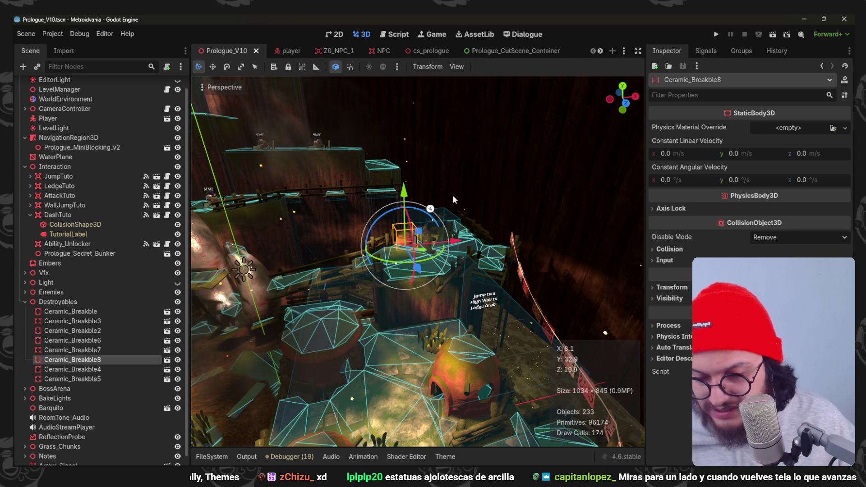
pyautogui.scroll(3, 453, 199)
pyautogui.moveTo(453, 199)
pyautogui.mouseDown()
pyautogui.moveTo(455, 266)
pyautogui.moveTo(380, 291)
pyautogui.moveTo(423, 340)
pyautogui.moveTo(455, 234)
pyautogui.moveTo(455, 255)
pyautogui.moveTo(454, 226)
pyautogui.mouseUp()
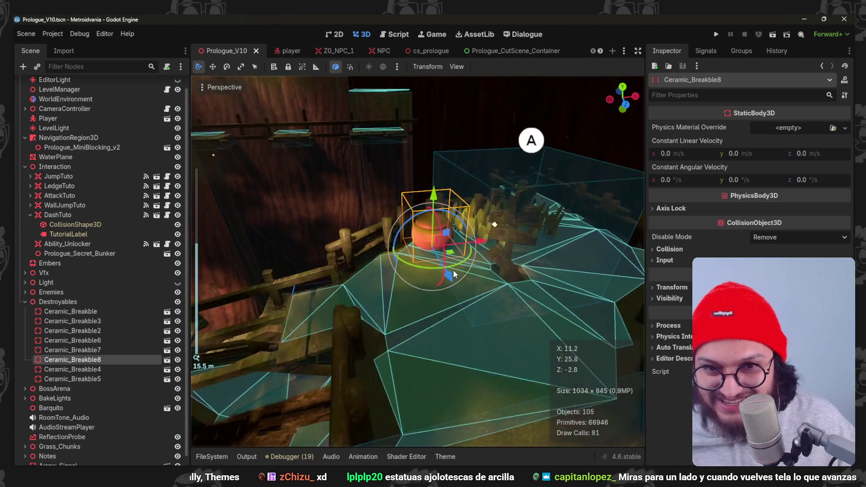
pyautogui.scroll(-3, 456, 234)
pyautogui.scroll(-3, 456, 243)
pyautogui.scroll(10, 456, 247)
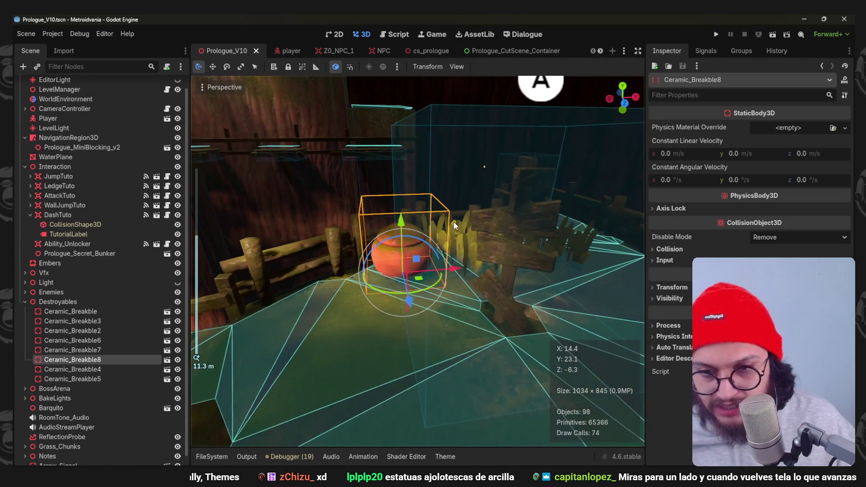
pyautogui.scroll(-15, 454, 226)
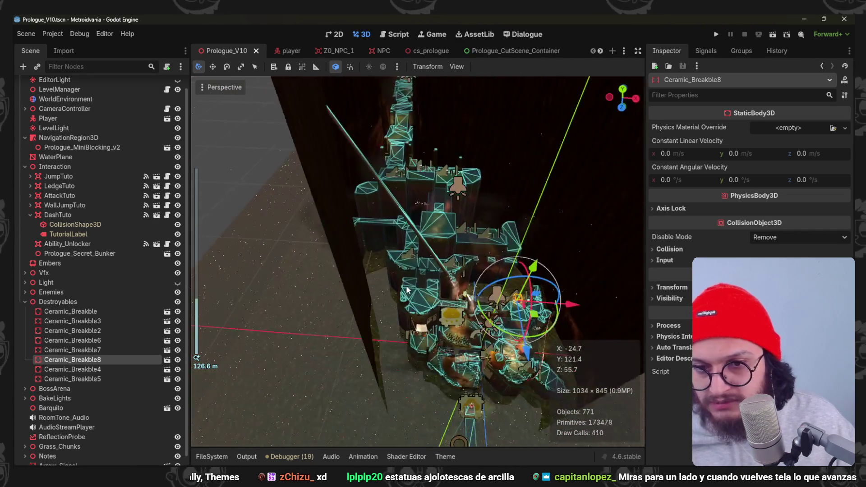
pyautogui.scroll(5, 407, 290)
pyautogui.moveTo(406, 289)
pyautogui.mouseDown()
pyautogui.moveTo(390, 225)
pyautogui.moveTo(403, 181)
pyautogui.moveTo(435, 260)
pyautogui.moveTo(432, 283)
pyautogui.moveTo(353, 174)
pyautogui.moveTo(378, 220)
pyautogui.moveTo(492, 204)
pyautogui.moveTo(459, 231)
pyautogui.mouseUp()
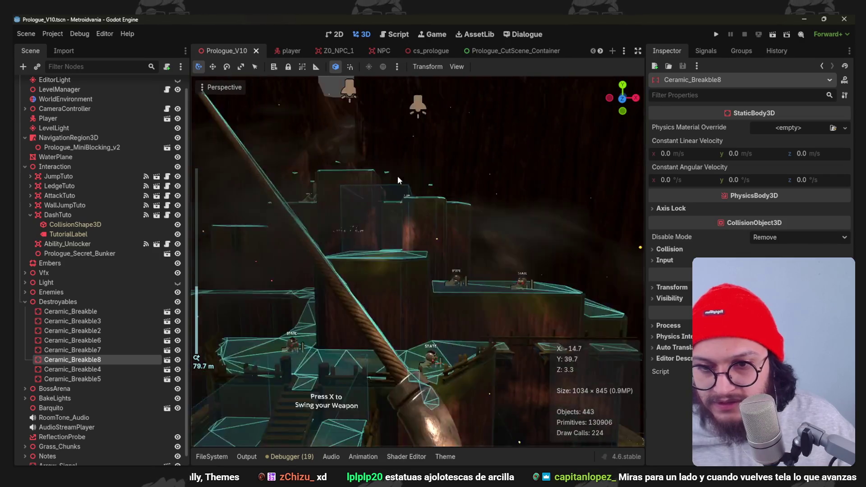
# - Delete Ceramic_Breakble8, confirm it, and bring up the Blender blocking file
pyautogui.scroll(-3, 399, 212)
pyautogui.scroll(2, 432, 282)
pyautogui.press('Delete')
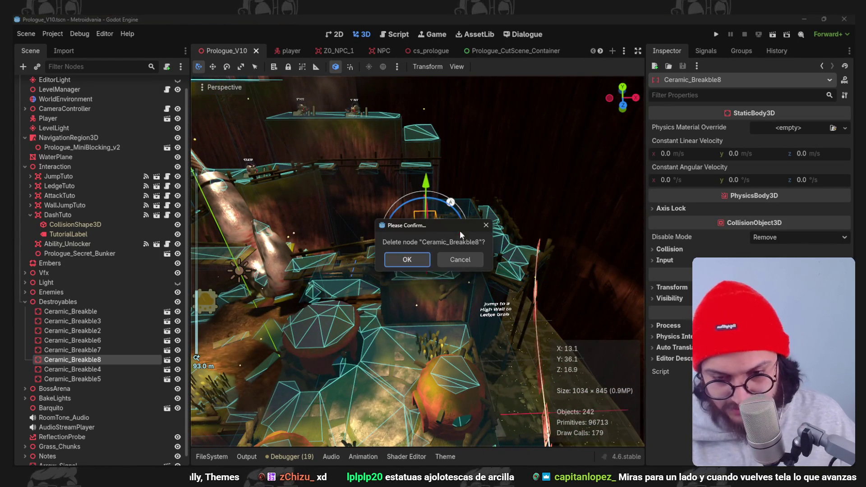
pyautogui.press('Return')
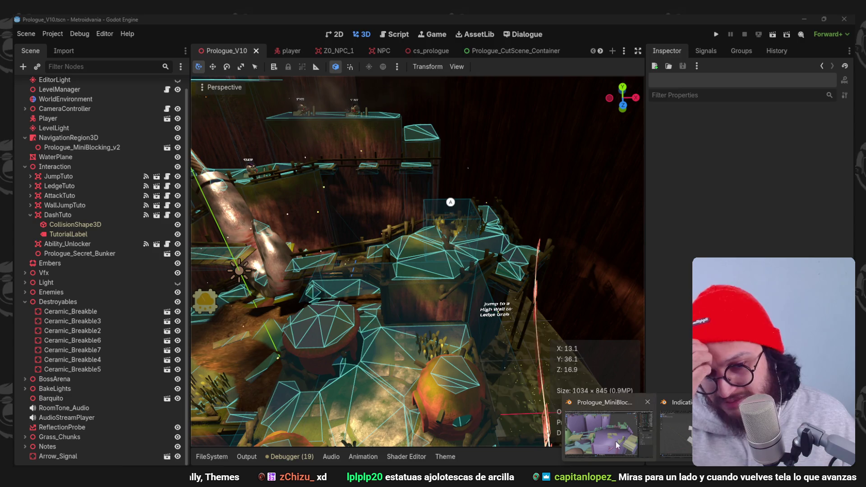
pyautogui.click(609, 428)
pyautogui.click(849, 18)
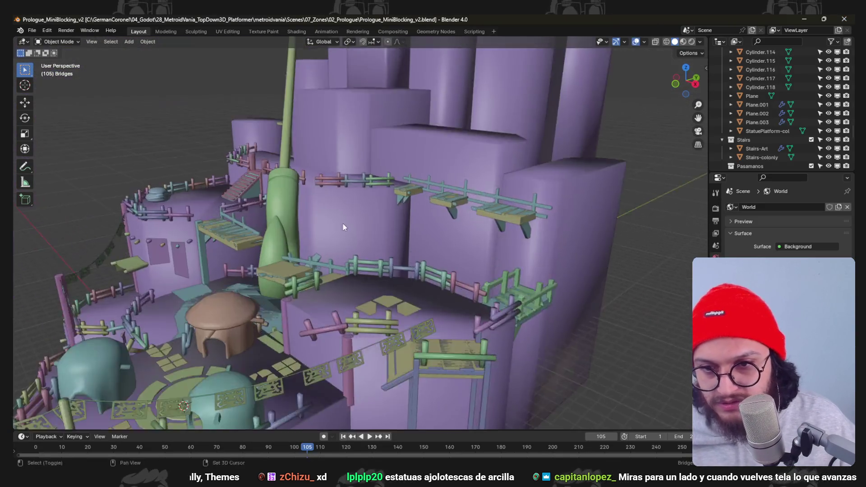
# - Select the BaseLevel-CutEdges-col collision mesh and orbit to a low side view of the tower
pyautogui.moveTo(343, 224)
pyautogui.mouseDown()
pyautogui.moveTo(412, 317)
pyautogui.moveTo(432, 221)
pyautogui.moveTo(427, 327)
pyautogui.moveTo(396, 269)
pyautogui.moveTo(305, 205)
pyautogui.moveTo(376, 285)
pyautogui.moveTo(353, 236)
pyautogui.moveTo(358, 252)
pyautogui.moveTo(347, 247)
pyautogui.moveTo(370, 283)
pyautogui.moveTo(321, 200)
pyautogui.moveTo(332, 188)
pyautogui.mouseUp()
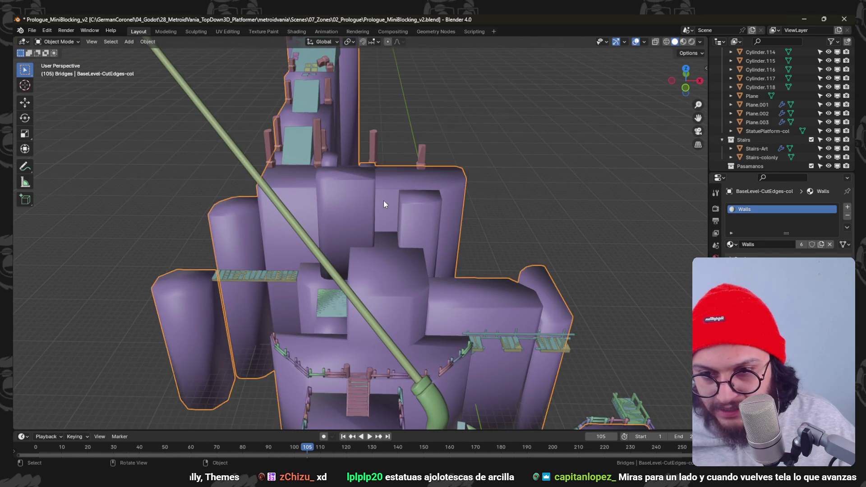
pyautogui.click(383, 204)
pyautogui.moveTo(376, 253); pyautogui.dragTo(364, 242)
pyautogui.scroll(6, 365, 242)
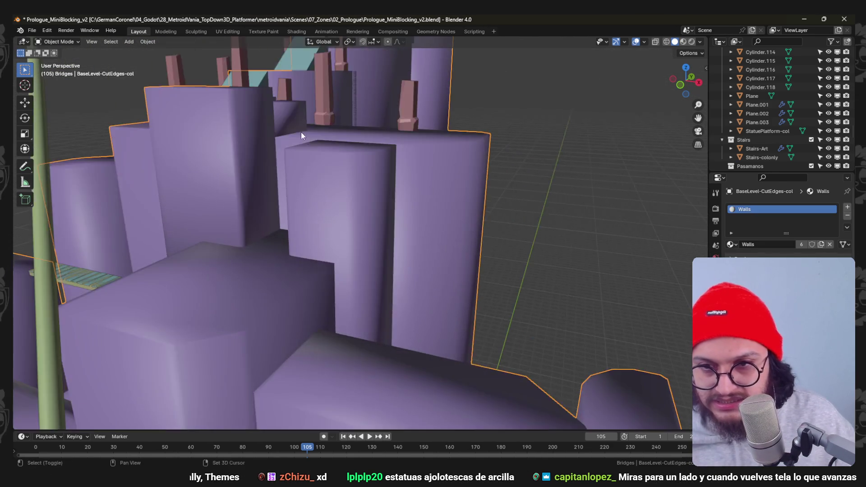
pyautogui.scroll(-5, 305, 138)
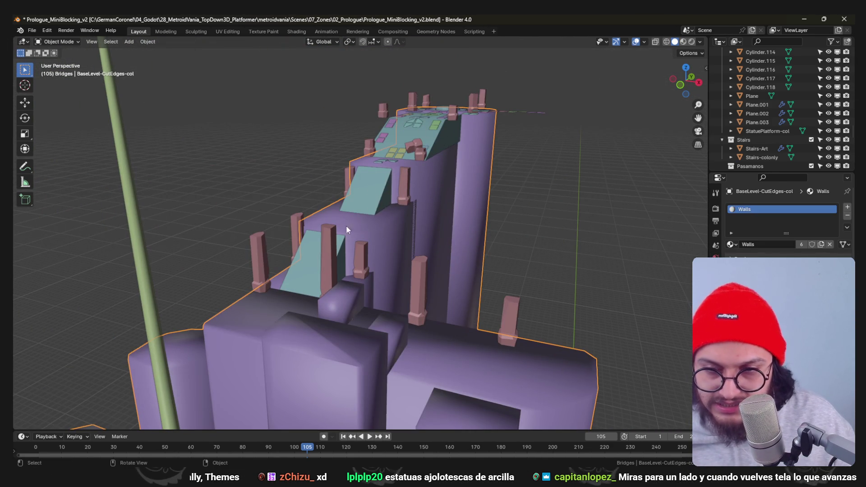
pyautogui.moveTo(283, 331); pyautogui.dragTo(300, 246)
pyautogui.scroll(3, 311, 248)
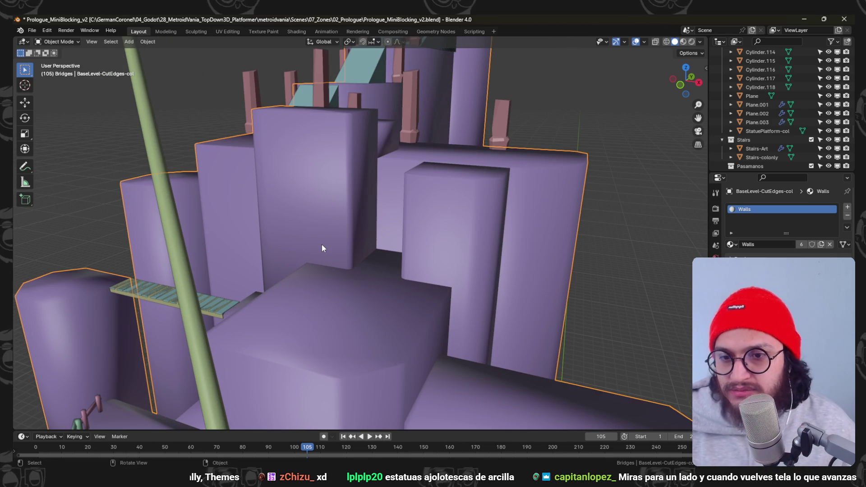
# - In Edit Mode on the collision walls, slide an edge loop and lift the right-hand block's top along Z
pyautogui.press('Tab')
pyautogui.scroll(-5, 321, 244)
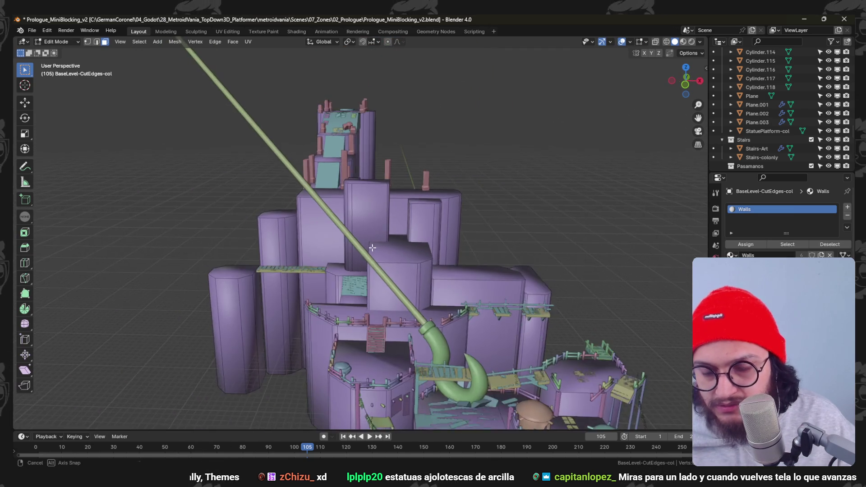
pyautogui.moveTo(372, 262)
pyautogui.mouseDown()
pyautogui.moveTo(361, 258)
pyautogui.moveTo(374, 195)
pyautogui.moveTo(422, 214)
pyautogui.moveTo(453, 212)
pyautogui.mouseUp()
pyautogui.press('g')
pyautogui.press('g')
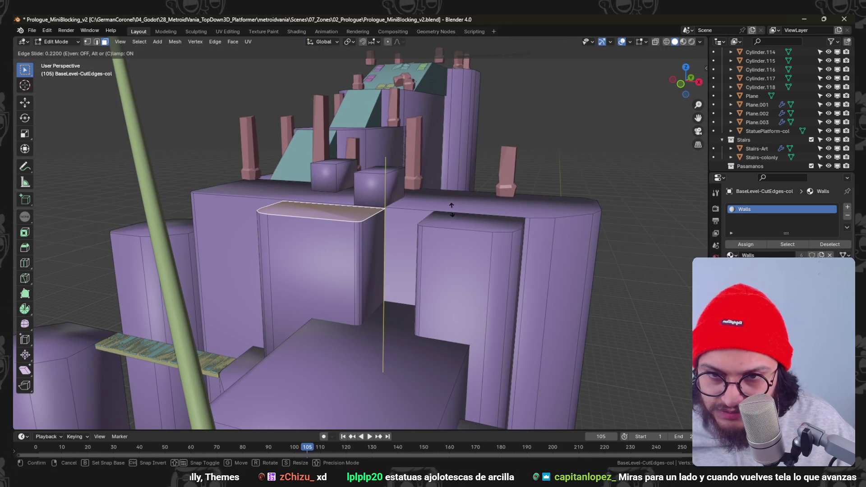
pyautogui.click(448, 203)
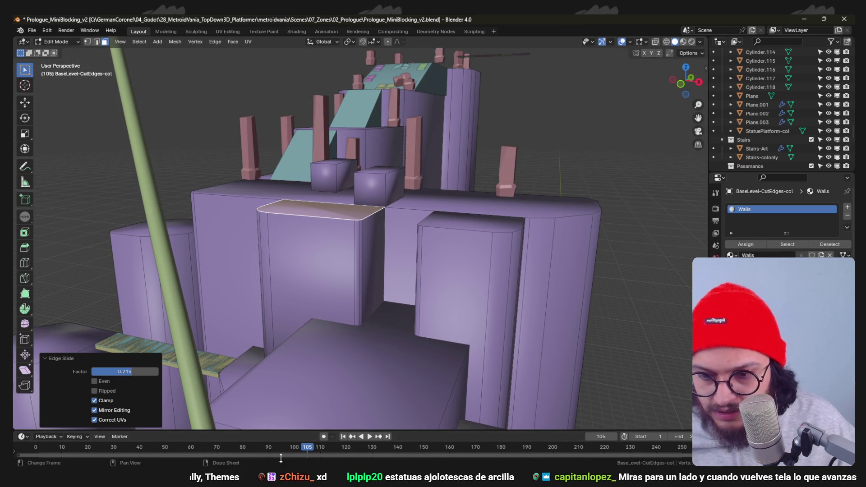
pyautogui.keyDown('alt'); pyautogui.click(461, 219); pyautogui.keyUp('alt')
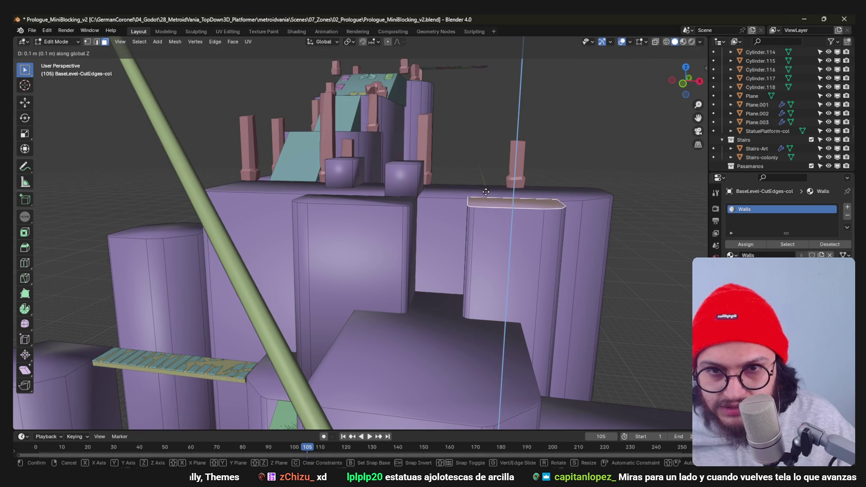
pyautogui.press('Return')
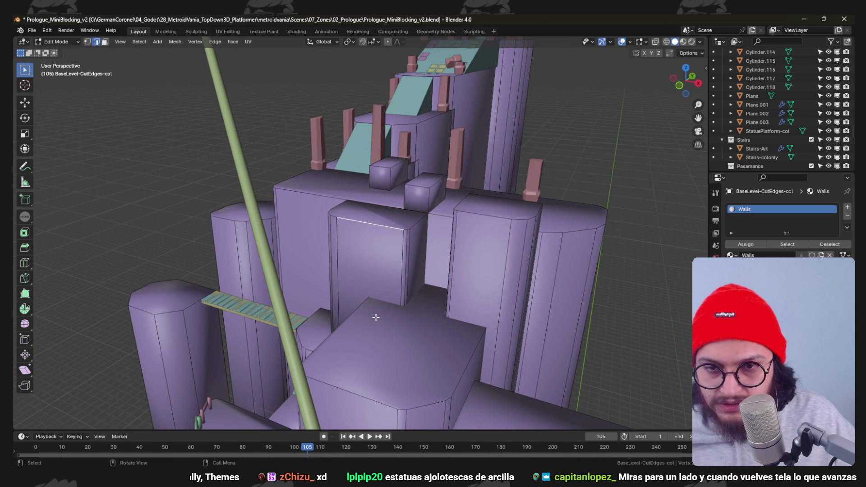
# - From top view, duplicate a face beside the block and move its bottom edge 3 m along Y
pyautogui.press('KP_7')
pyautogui.scroll(5, 424, 185)
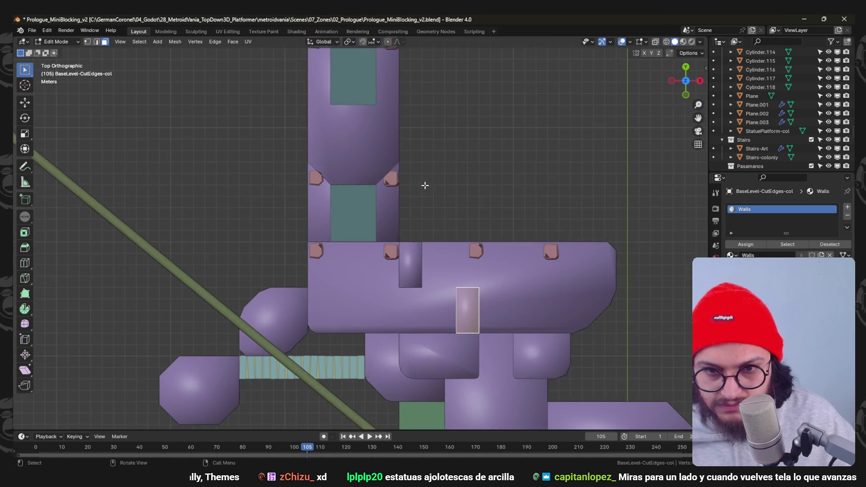
pyautogui.press('g')
pyautogui.click(409, 320)
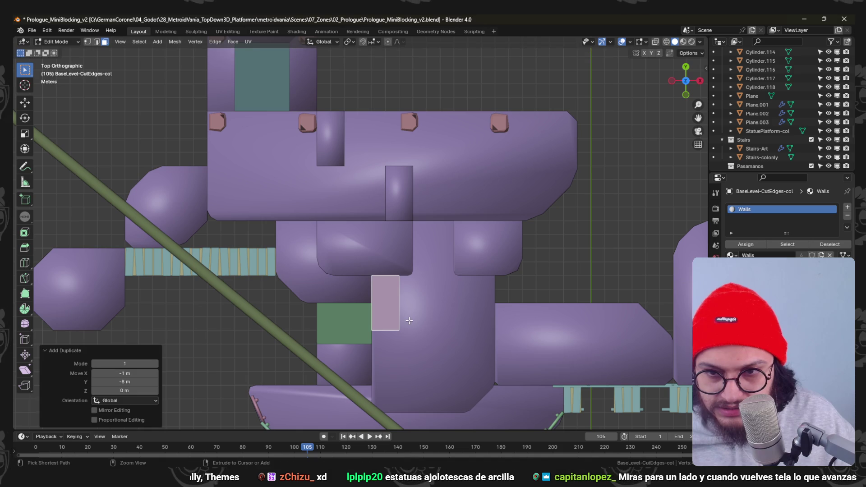
pyautogui.press('2')
pyautogui.click(385, 330)
pyautogui.scroll(-1, 414, 345)
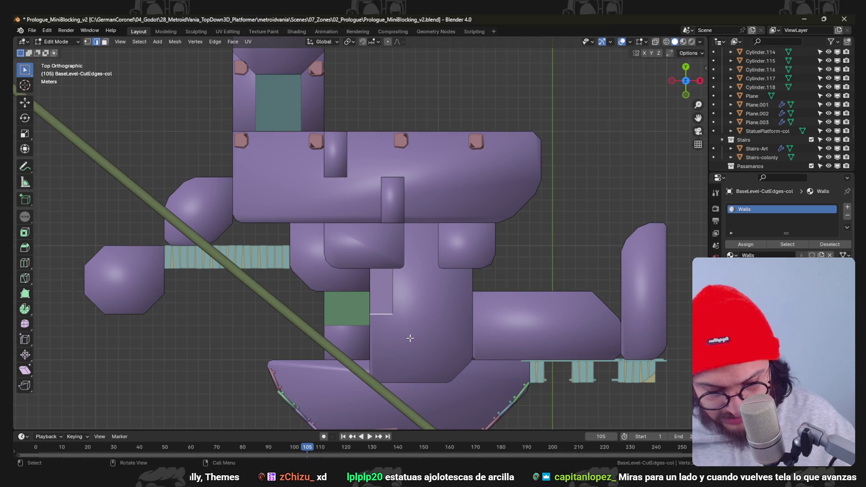
pyautogui.click(412, 370)
# - From the front, raise the duplicated face along Z and slide an edge halfway
pyautogui.press('KP_1')
pyautogui.scroll(-3, 438, 312)
pyautogui.moveTo(438, 311); pyautogui.dragTo(337, 176)
pyautogui.press('3')
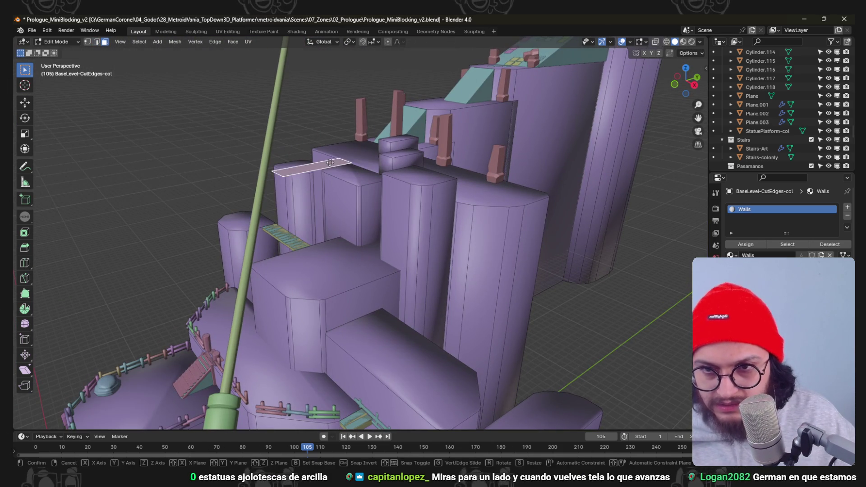
pyautogui.click(335, 183)
pyautogui.press('2')
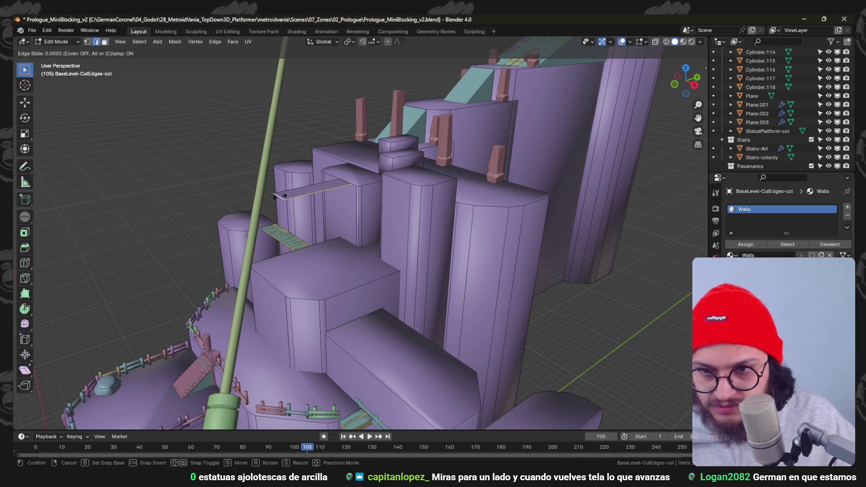
pyautogui.click(298, 190)
# - Drop the ramp edge 6 m and push it 3 m back along Y to form the slope
pyautogui.moveTo(297, 191); pyautogui.dragTo(353, 203)
pyautogui.press('g')
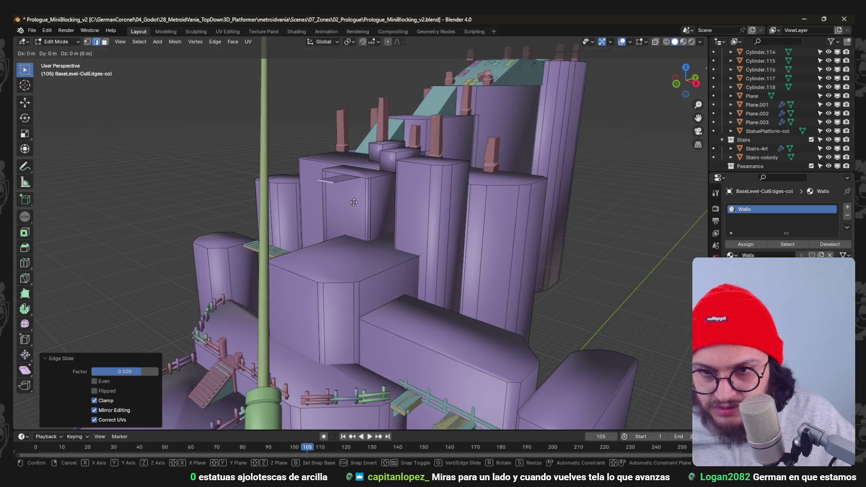
pyautogui.click(363, 269)
pyautogui.moveTo(363, 269)
pyautogui.mouseDown()
pyautogui.moveTo(346, 275)
pyautogui.moveTo(382, 173)
pyautogui.mouseUp()
pyautogui.press('g')
pyautogui.press('y')
pyautogui.click(333, 297)
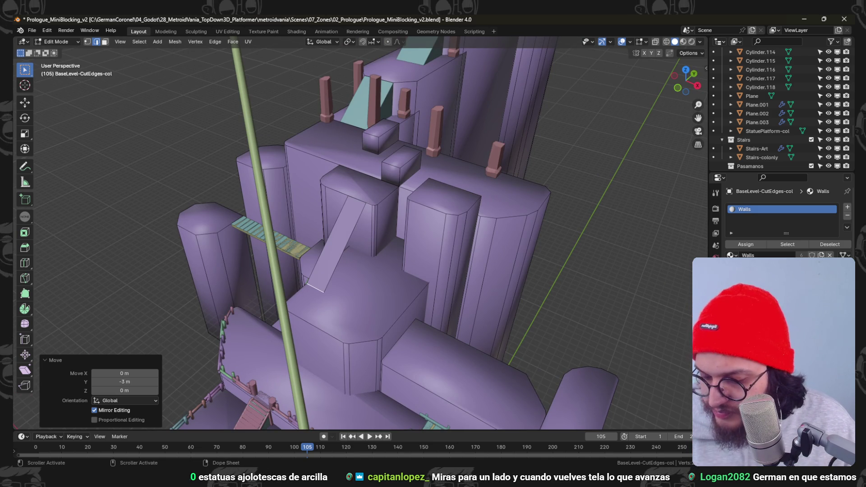
# - Separate the ramp face into its own object, BaseLevel-CutEdges-col.001
pyautogui.moveTo(415, 426)
pyautogui.mouseDown()
pyautogui.moveTo(419, 256)
pyautogui.moveTo(407, 203)
pyautogui.mouseUp()
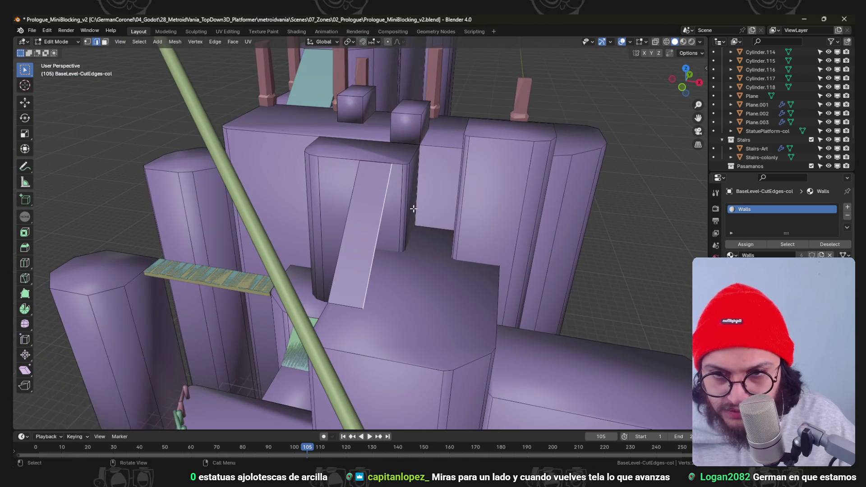
pyautogui.scroll(-10, 407, 203)
pyautogui.moveTo(411, 238)
pyautogui.mouseDown()
pyautogui.moveTo(357, 257)
pyautogui.moveTo(391, 281)
pyautogui.mouseUp()
pyautogui.moveTo(370, 251); pyautogui.dragTo(351, 252)
pyautogui.press('3')
pyautogui.click(352, 253)
pyautogui.press('p')
pyautogui.click(351, 253)
pyautogui.press('Tab')
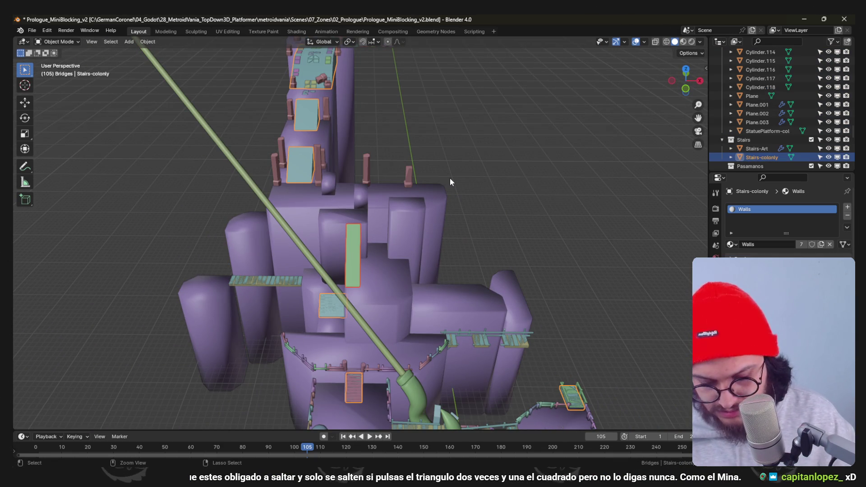
# - Extrude the Stairs-colonly ramp face straight down along Z and view it in wireframe
pyautogui.moveTo(449, 178); pyautogui.dragTo(418, 255)
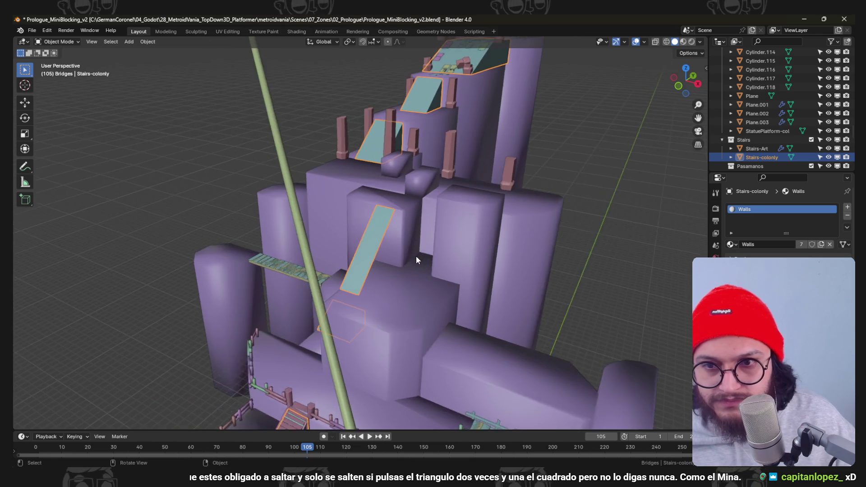
pyautogui.scroll(2, 418, 255)
pyautogui.press('Tab')
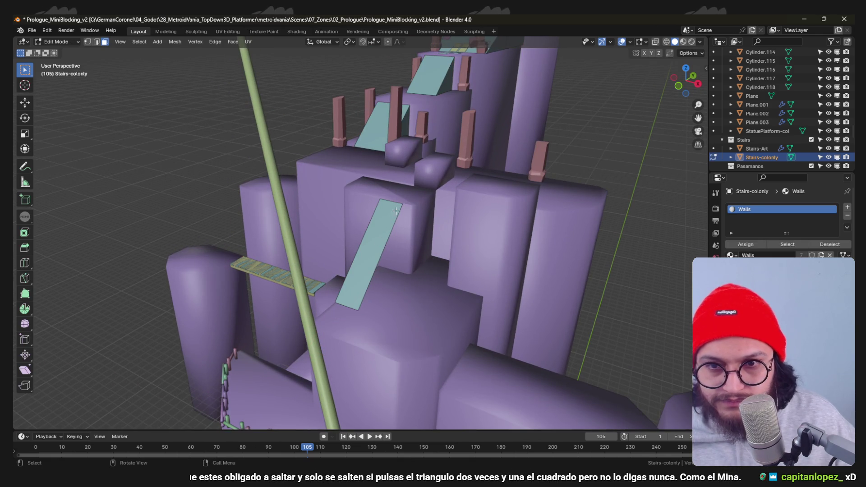
pyautogui.press('z')
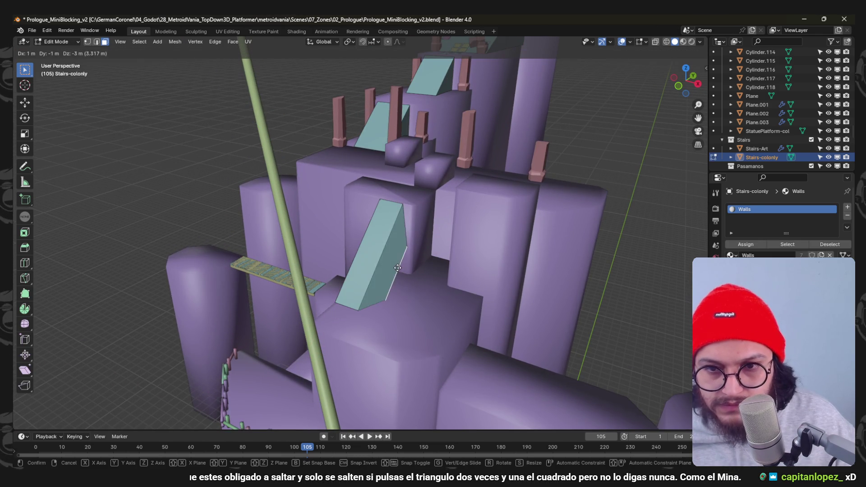
pyautogui.click(397, 301)
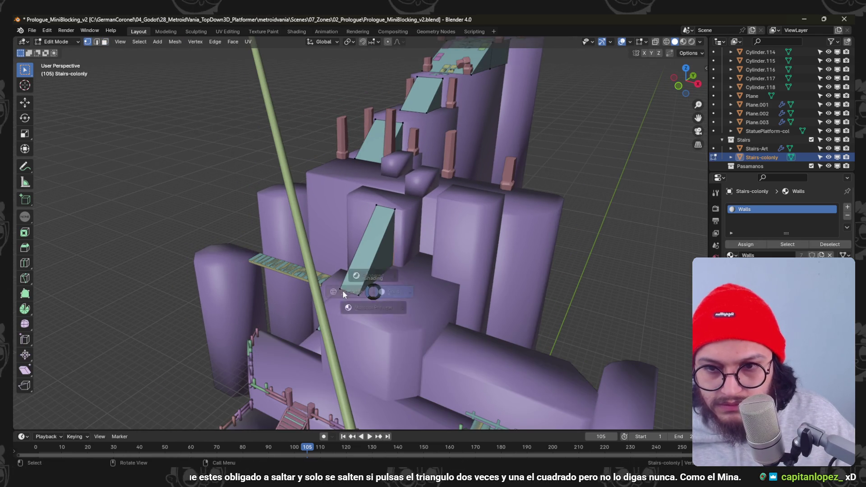
pyautogui.hotkey('shift', 'z')
pyautogui.press('2')
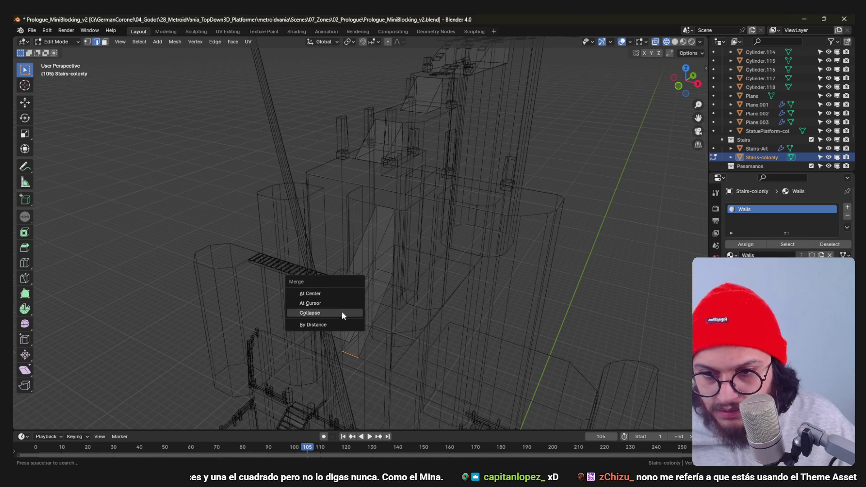
pyautogui.click(337, 293)
# - Merge the ramp's lower side and bottom corner vertices At Last to form a solid wedge
pyautogui.click(354, 338)
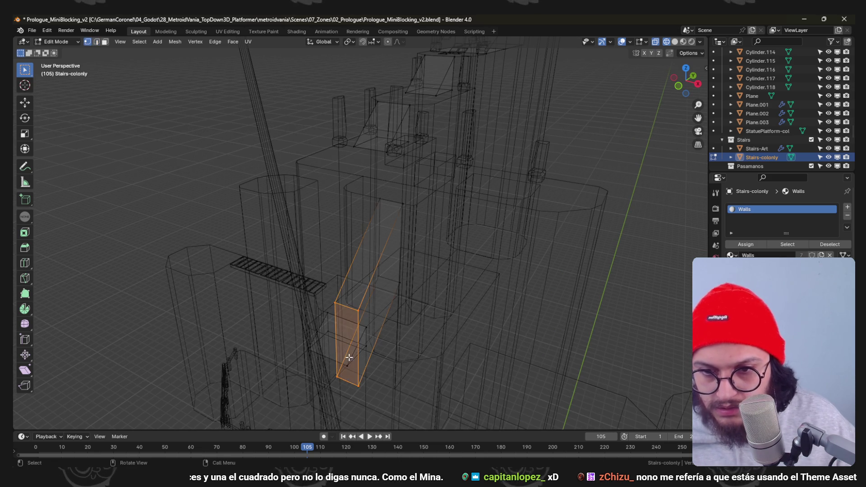
pyautogui.press('m')
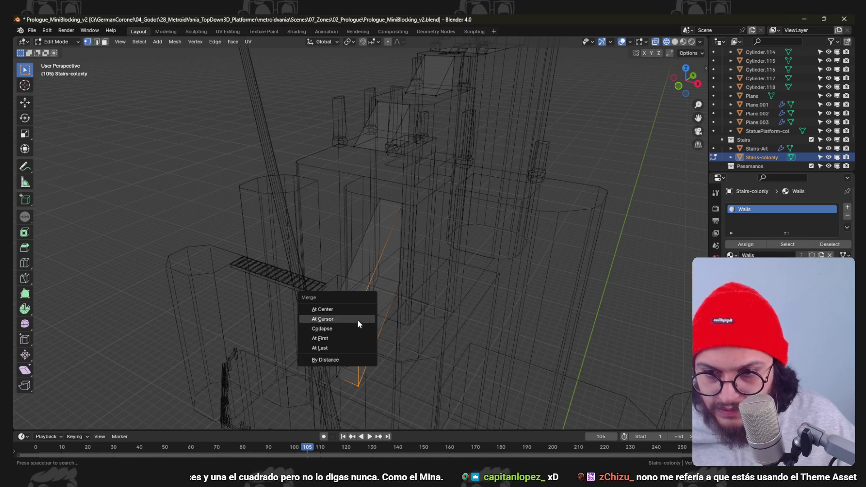
pyautogui.click(350, 337)
pyautogui.click(339, 370)
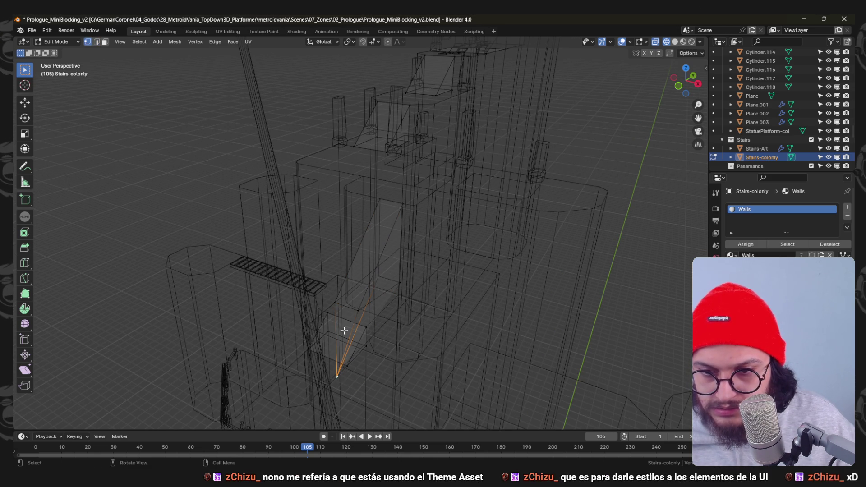
pyautogui.press('m')
pyautogui.click(337, 304)
pyautogui.hotkey('shift', 'z')
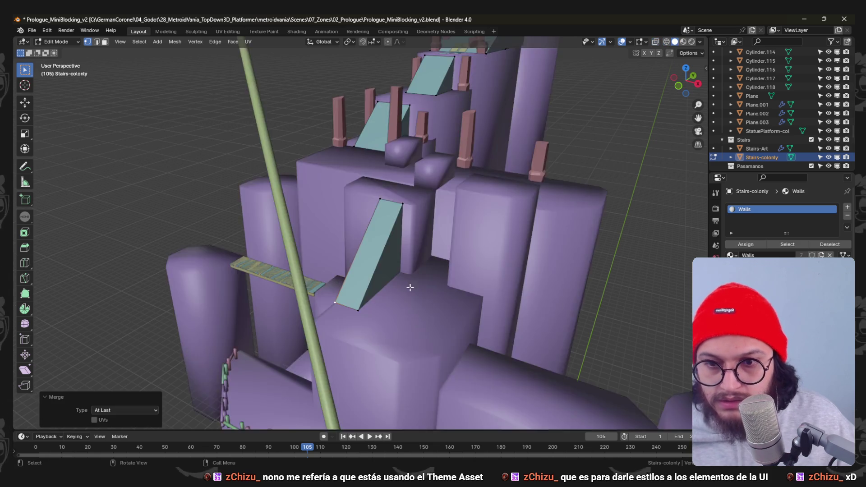
pyautogui.moveTo(413, 302)
pyautogui.mouseDown()
pyautogui.moveTo(350, 260)
pyautogui.moveTo(379, 228)
pyautogui.moveTo(483, 193)
pyautogui.moveTo(376, 199)
pyautogui.moveTo(343, 233)
pyautogui.mouseUp()
pyautogui.press('Tab')
pyautogui.click(342, 232)
# - Select the connected collision walls block, return to Object Mode and save the file
pyautogui.press('Tab')
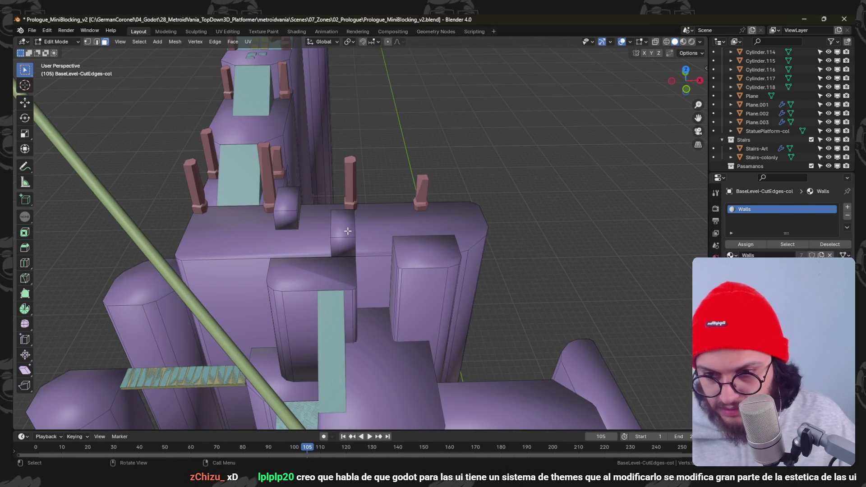
pyautogui.press('l')
pyautogui.moveTo(446, 201)
pyautogui.mouseDown()
pyautogui.moveTo(396, 247)
pyautogui.moveTo(343, 271)
pyautogui.moveTo(402, 215)
pyautogui.moveTo(388, 261)
pyautogui.moveTo(374, 238)
pyautogui.moveTo(386, 228)
pyautogui.moveTo(348, 248)
pyautogui.moveTo(373, 266)
pyautogui.mouseUp()
pyautogui.press('Tab')
pyautogui.hotkey('ctrl', 's')
# - Select Stairs-colonly and orbit to a frontal view of the wedge ramp
pyautogui.click(362, 248)
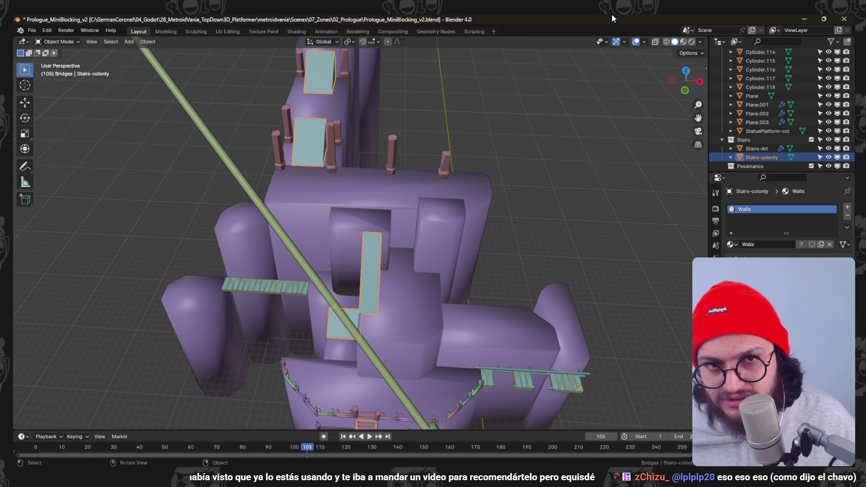
pyautogui.moveTo(435, 270)
pyautogui.mouseDown()
pyautogui.moveTo(386, 213)
pyautogui.moveTo(452, 242)
pyautogui.mouseUp()
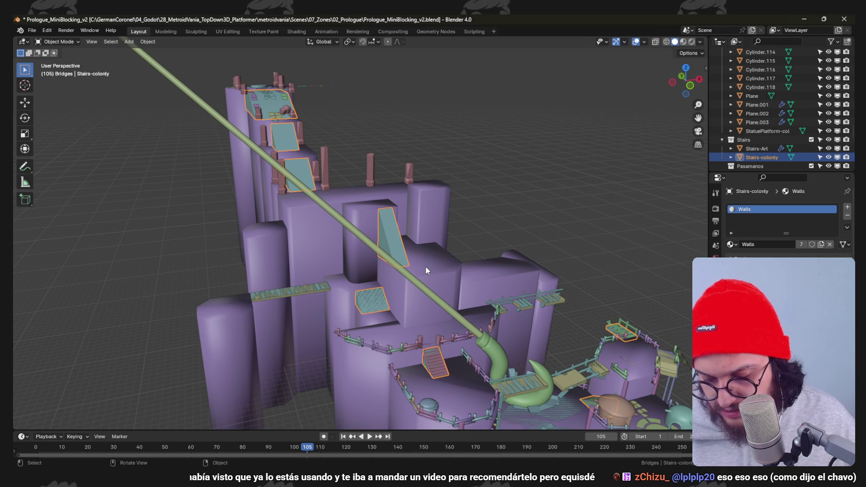
pyautogui.moveTo(417, 267)
pyautogui.mouseDown()
pyautogui.moveTo(390, 264)
pyautogui.moveTo(397, 265)
pyautogui.mouseUp()
pyautogui.scroll(3, 404, 266)
pyautogui.scroll(-1, 405, 267)
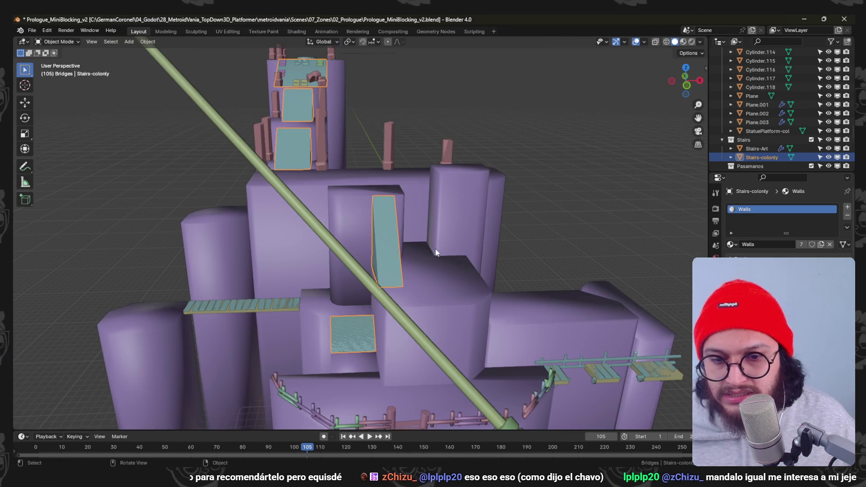
pyautogui.scroll(5, 386, 246)
pyautogui.hotkey('ctrl', 'Tab')
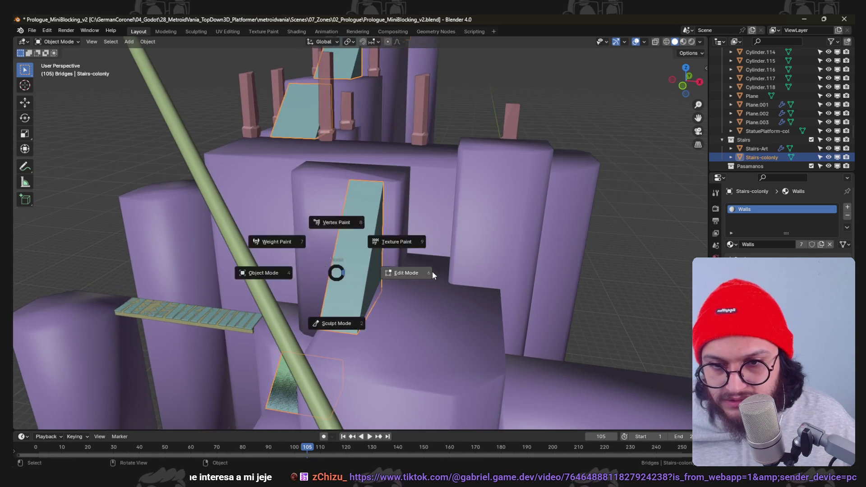
# - Raise the selected Stairs-colonly geometry 1 m in Edit Mode
pyautogui.click(428, 271)
pyautogui.scroll(2, 358, 268)
pyautogui.scroll(-2, 359, 267)
pyautogui.hotkey('shift', 'z')
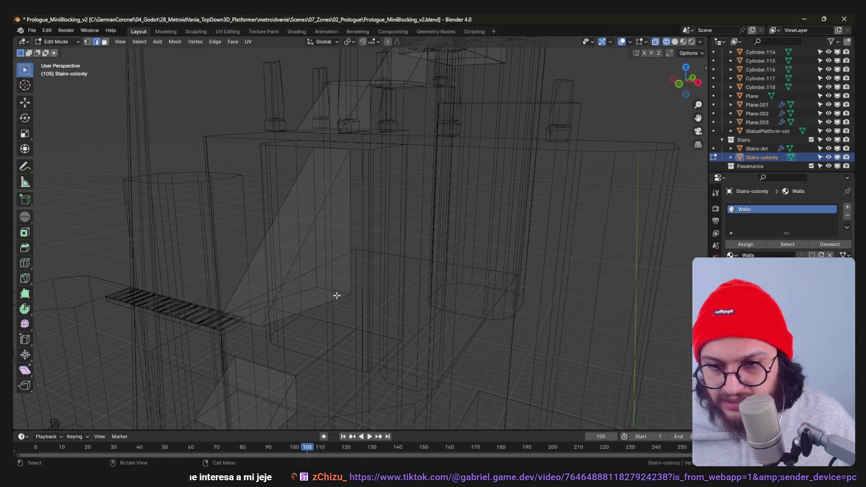
pyautogui.hotkey('shift', 'z')
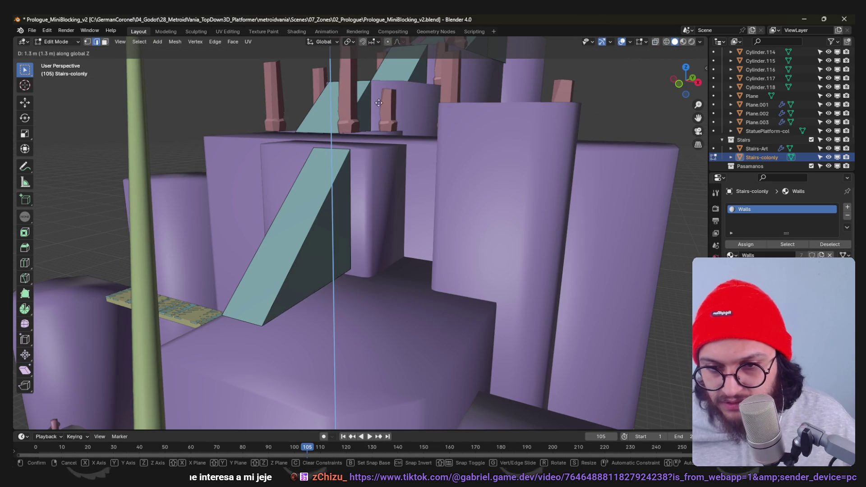
pyautogui.press('Return')
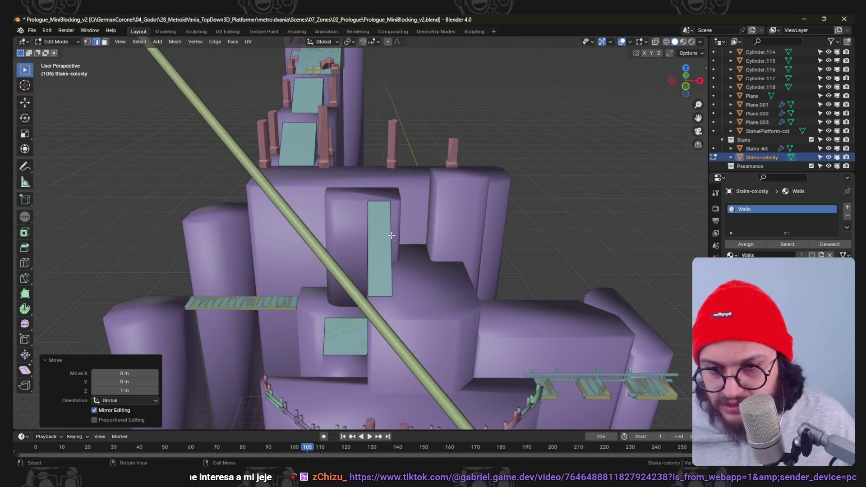
pyautogui.press('Tab')
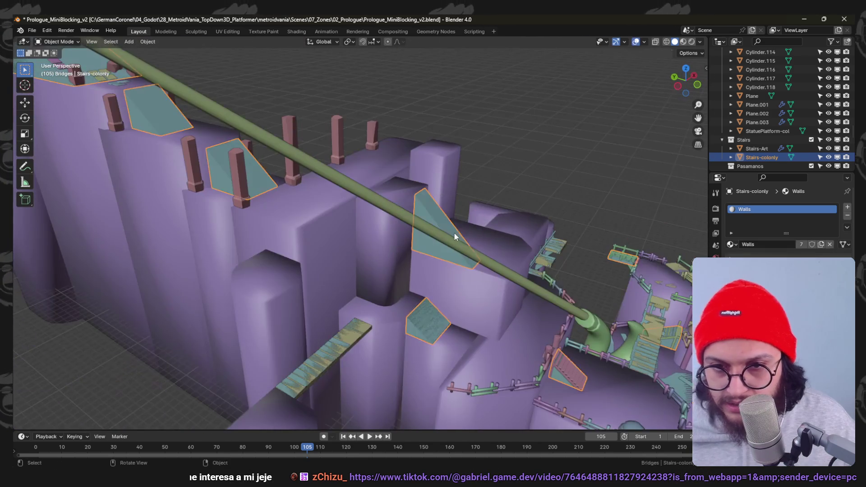
# - Inspect the purple base-level collision mesh in Edit Mode with see-through face selection
pyautogui.click(348, 245)
pyautogui.press('Tab')
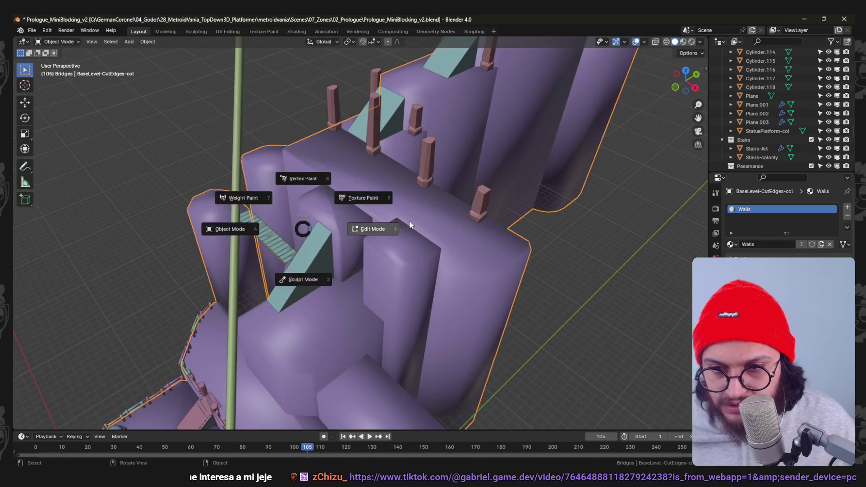
pyautogui.moveTo(421, 230)
pyautogui.mouseDown()
pyautogui.moveTo(391, 194)
pyautogui.moveTo(334, 270)
pyautogui.moveTo(359, 245)
pyautogui.moveTo(326, 249)
pyautogui.mouseUp()
pyautogui.press('3')
pyautogui.hotkey('alt', 'z')
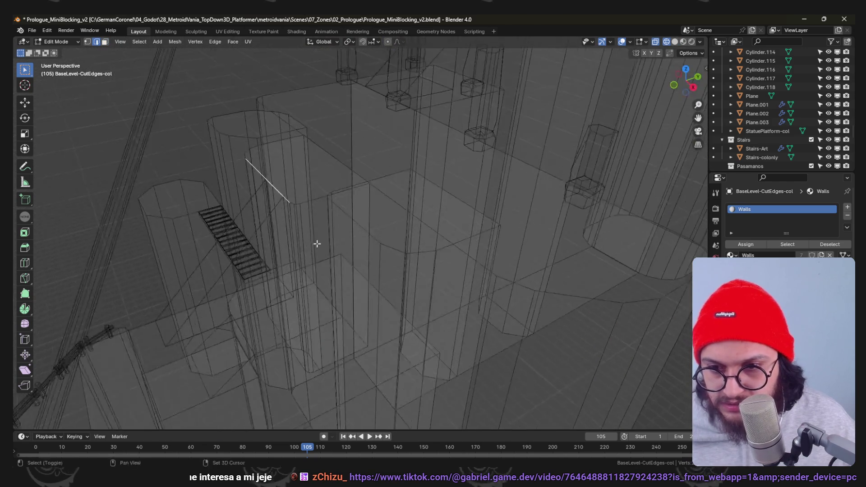
pyautogui.hotkey('ctrl', 'Tab')
# - Move the ramp's upper face 4 m back along Y, then shift it 1 m along X
pyautogui.click(331, 222)
pyautogui.click(293, 243)
pyautogui.hotkey('ctrl', 'Tab')
pyautogui.click(435, 276)
pyautogui.moveTo(434, 277); pyautogui.dragTo(380, 261)
pyautogui.click(380, 260)
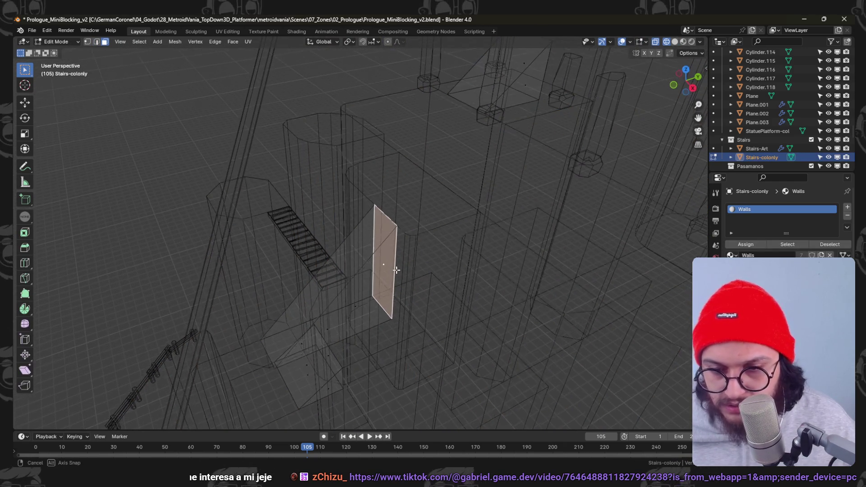
pyautogui.press('KP_7')
pyautogui.press('g')
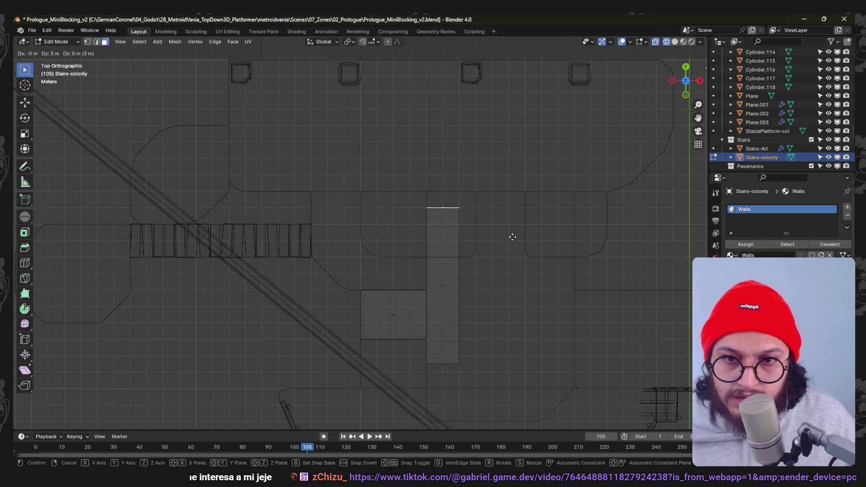
pyautogui.click(512, 228)
pyautogui.moveTo(512, 228)
pyautogui.mouseDown()
pyautogui.moveTo(469, 238)
pyautogui.moveTo(490, 222)
pyautogui.moveTo(451, 235)
pyautogui.moveTo(408, 227)
pyautogui.moveTo(435, 232)
pyautogui.moveTo(379, 245)
pyautogui.moveTo(426, 243)
pyautogui.moveTo(417, 274)
pyautogui.moveTo(375, 271)
pyautogui.moveTo(401, 283)
pyautogui.moveTo(457, 232)
pyautogui.mouseUp()
pyautogui.hotkey('shift', 'z')
pyautogui.press('Return')
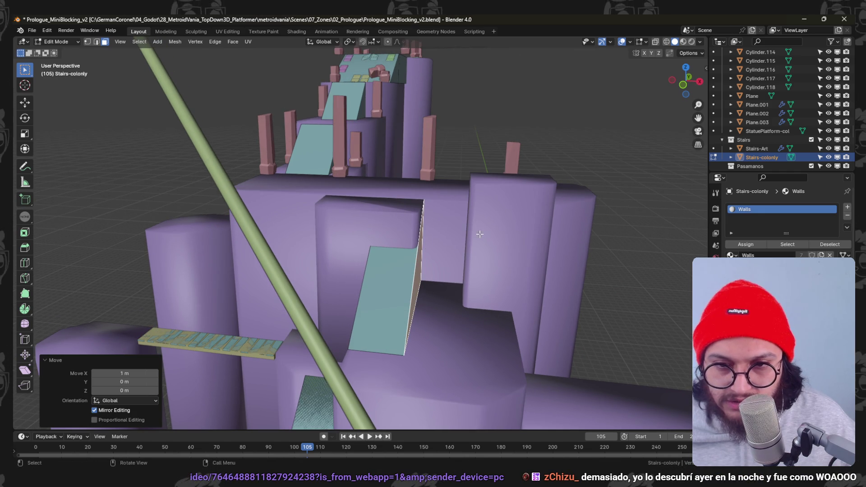
# - In BaseLevel-CutEdges-col, lower the top face of the block right of the ramp by 2 m
pyautogui.moveTo(496, 199); pyautogui.dragTo(474, 223)
pyautogui.press('Tab')
pyautogui.click(471, 226)
pyautogui.hotkey('ctrl', 'Tab')
pyautogui.click(535, 224)
pyautogui.click(490, 216)
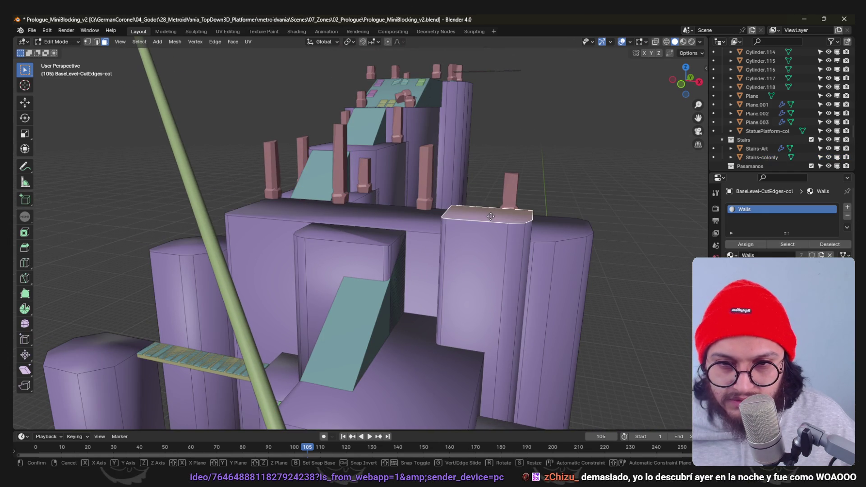
pyautogui.click(492, 249)
pyautogui.moveTo(492, 249); pyautogui.dragTo(405, 225)
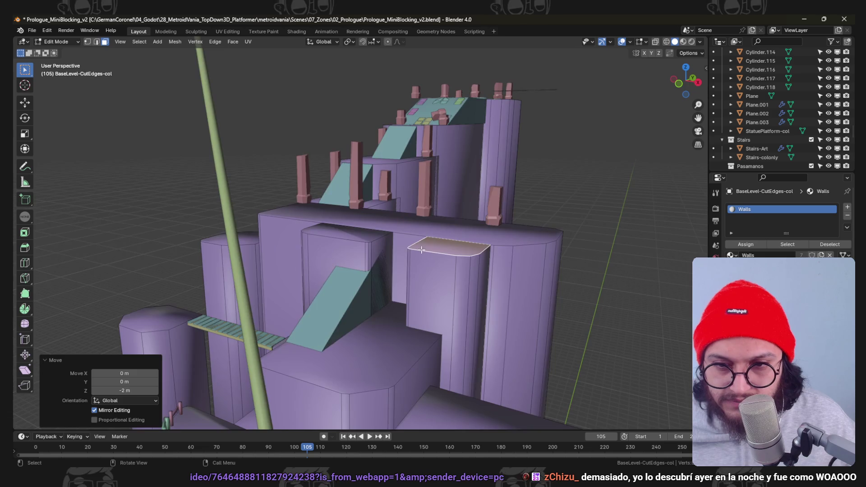
# - Switch to editing another mesh by the ramp and clear its selection
pyautogui.press('Tab')
pyautogui.click(342, 246)
pyautogui.hotkey('ctrl', 'Tab')
pyautogui.moveTo(342, 246)
pyautogui.mouseDown()
pyautogui.moveTo(362, 264)
pyautogui.moveTo(383, 258)
pyautogui.moveTo(365, 255)
pyautogui.moveTo(351, 221)
pyautogui.moveTo(372, 232)
pyautogui.mouseUp()
pyautogui.click(460, 261)
pyautogui.hotkey('alt', 'a')
pyautogui.rightClick(388, 258)
pyautogui.press('Escape')
pyautogui.scroll(5, 361, 246)
pyautogui.scroll(4, 351, 221)
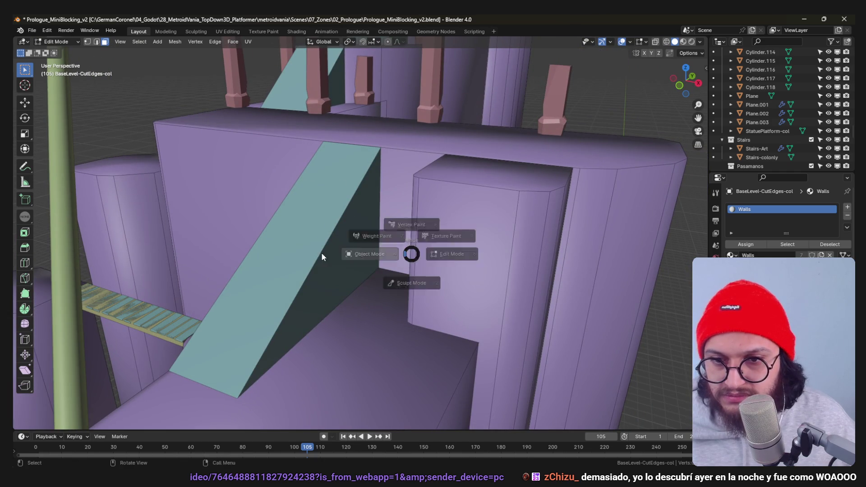
# - Loop-cut the Stairs-colonly ramp with a new edge loop near its top
pyautogui.hotkey('alt', 'q')
pyautogui.click(332, 195)
pyautogui.click(377, 136)
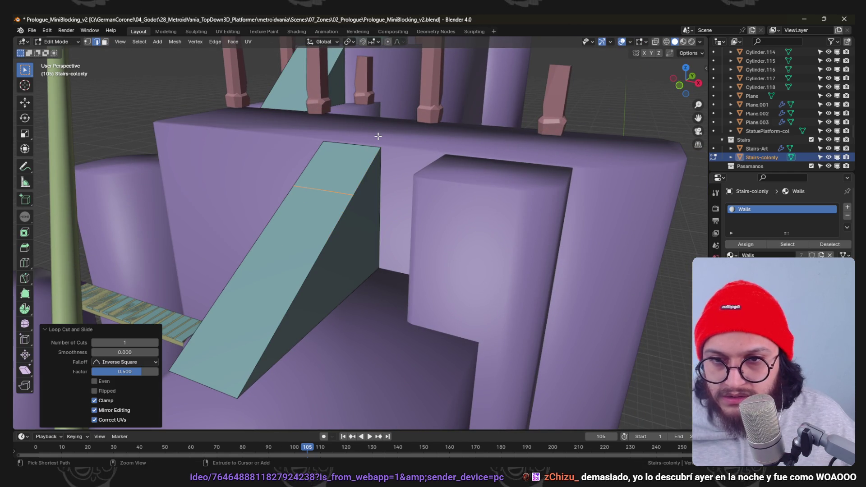
# - In Front view, raise the new edge loop 1.5 m along Z
pyautogui.press('KP_1')
pyautogui.press('g')
pyautogui.press('z')
pyautogui.press('1')
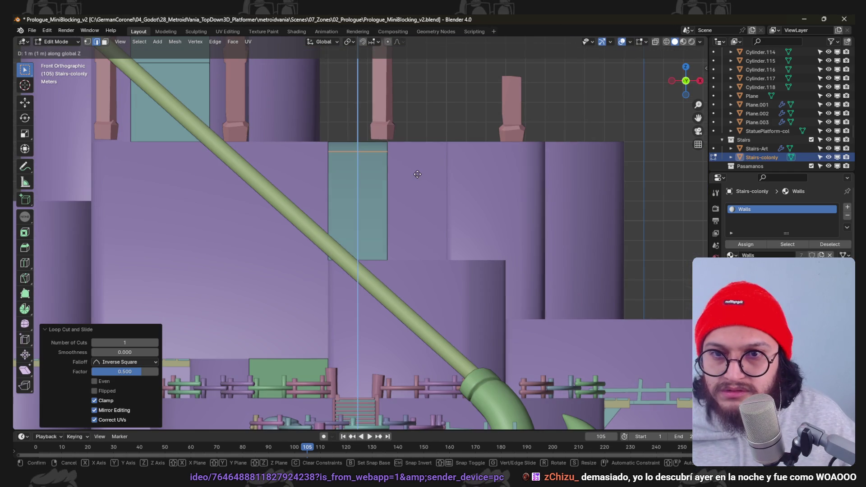
pyautogui.click(411, 188)
pyautogui.moveTo(411, 189)
pyautogui.mouseDown()
pyautogui.moveTo(410, 174)
pyautogui.moveTo(336, 201)
pyautogui.moveTo(483, 189)
pyautogui.moveTo(502, 174)
pyautogui.moveTo(296, 207)
pyautogui.moveTo(418, 198)
pyautogui.mouseUp()
pyautogui.scroll(2, 418, 198)
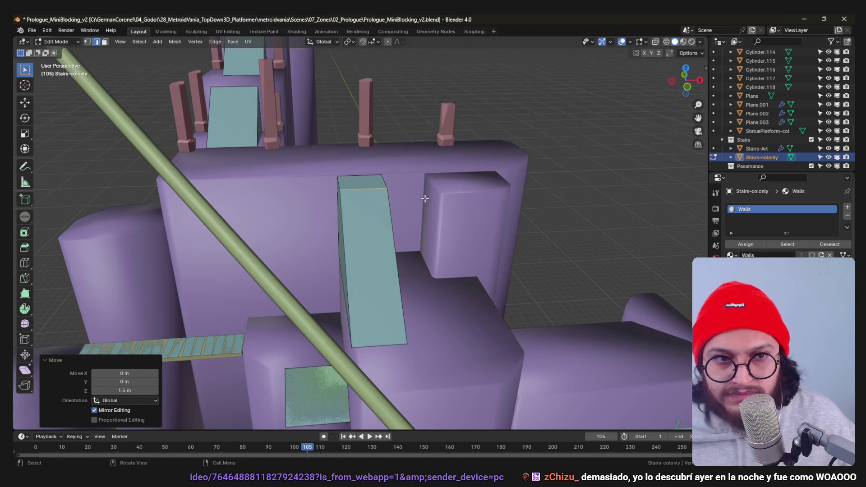
pyautogui.press('Escape')
pyautogui.scroll(-3, 366, 238)
pyautogui.moveTo(365, 237); pyautogui.dragTo(320, 225)
pyautogui.scroll(-5, 320, 225)
pyautogui.hotkey('ctrl', 'Tab')
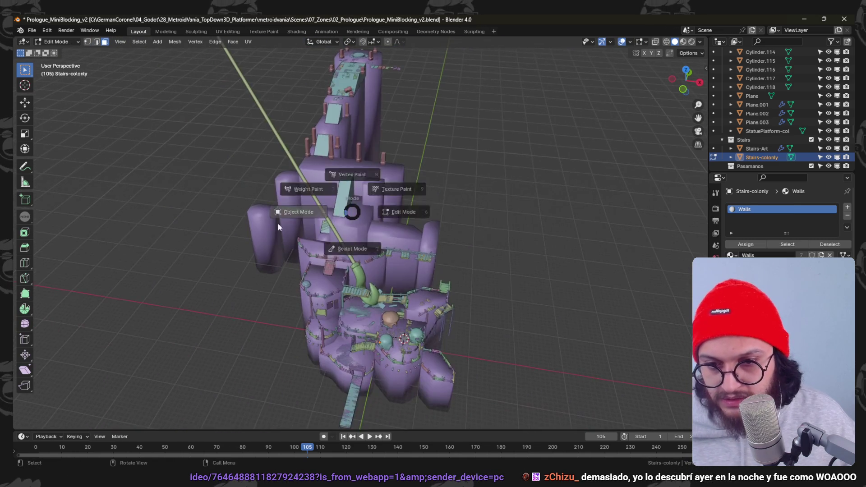
# - Switch to Object Mode and orbit and zoom around the tower to inspect the ramp
pyautogui.click(299, 217)
pyautogui.scroll(6, 366, 286)
pyautogui.moveTo(363, 181); pyautogui.dragTo(393, 175)
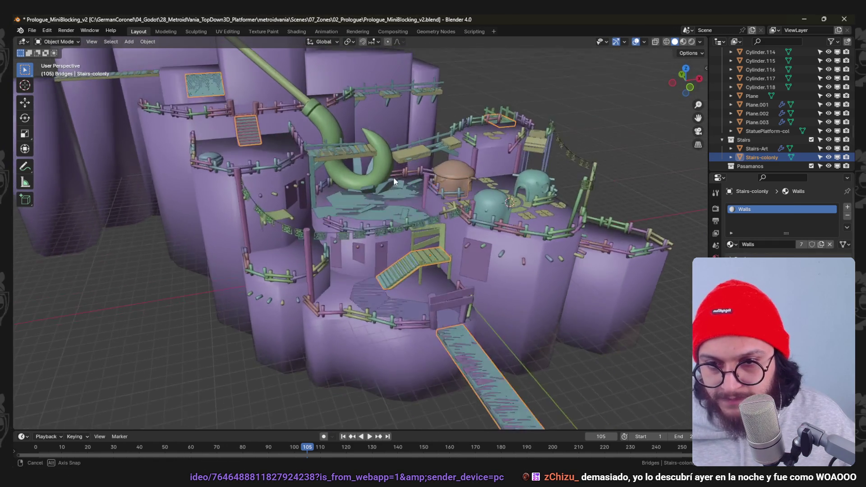
pyautogui.scroll(-2, 406, 225)
pyautogui.scroll(4, 415, 269)
pyautogui.scroll(-4, 415, 269)
pyautogui.scroll(4, 402, 267)
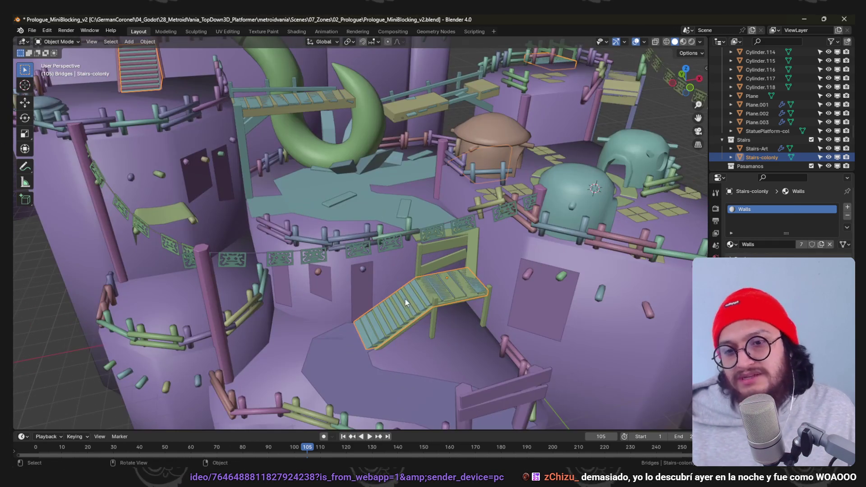
pyautogui.scroll(-5, 372, 323)
pyautogui.moveTo(332, 99); pyautogui.dragTo(385, 234)
pyautogui.scroll(3, 385, 234)
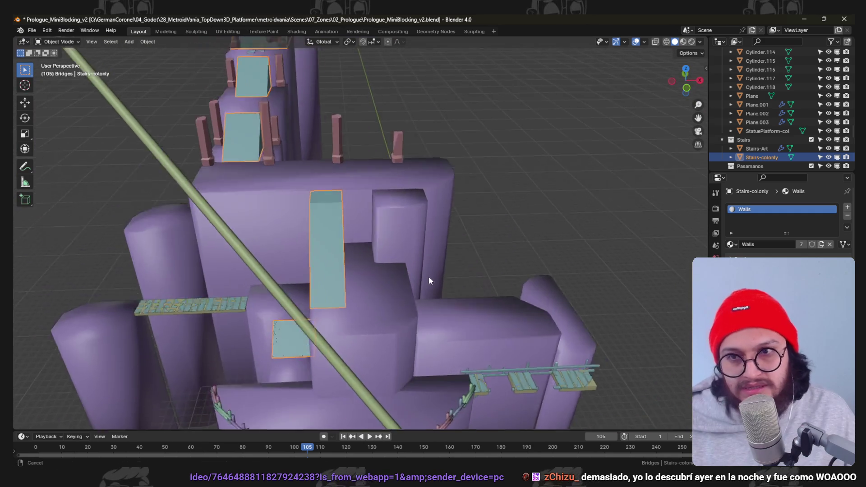
pyautogui.scroll(3, 386, 243)
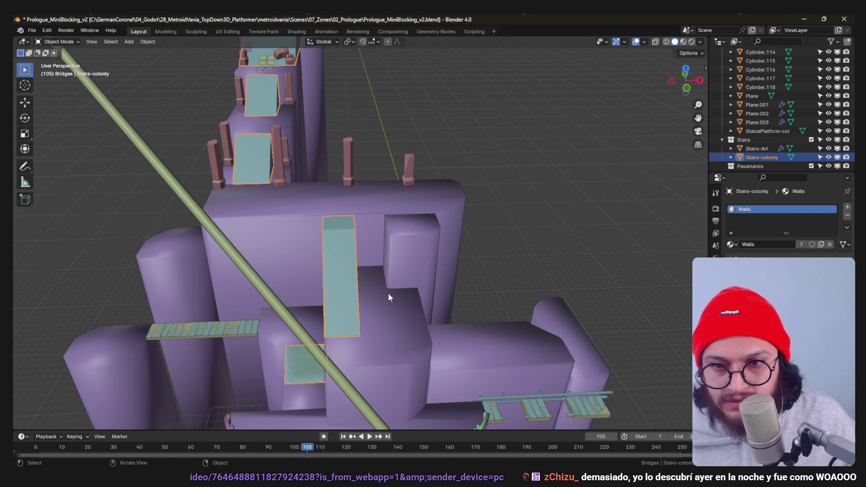
pyautogui.press('Tab')
# - Duplicate the linked ramp geometry in place and separate it into its own object
pyautogui.press('l')
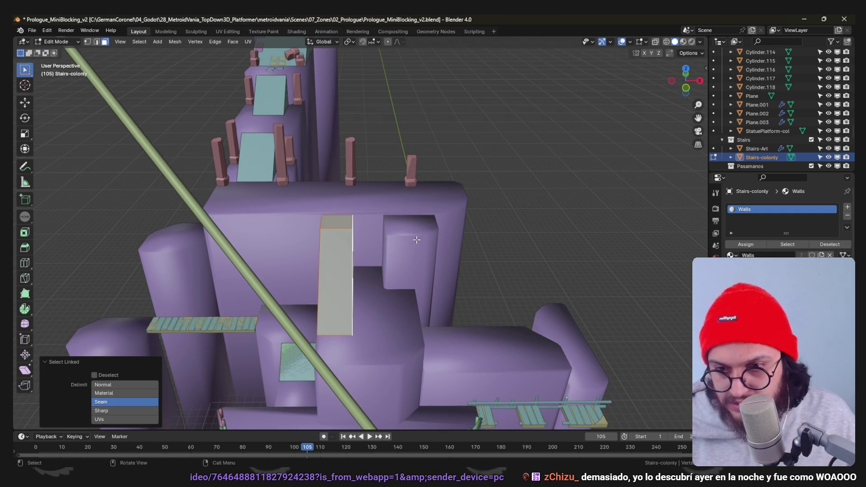
pyautogui.hotkey('shift', 'd')
pyautogui.press('Escape')
pyautogui.press('p')
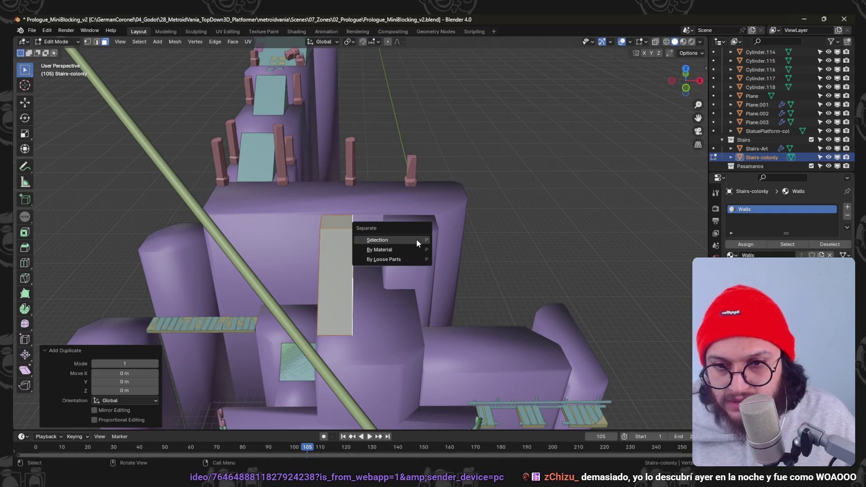
pyautogui.click(416, 238)
pyautogui.press('Tab')
# - Join Stairs-colonly.001 into Stairs-Art, with Stairs-Art as the active object
pyautogui.click(342, 244)
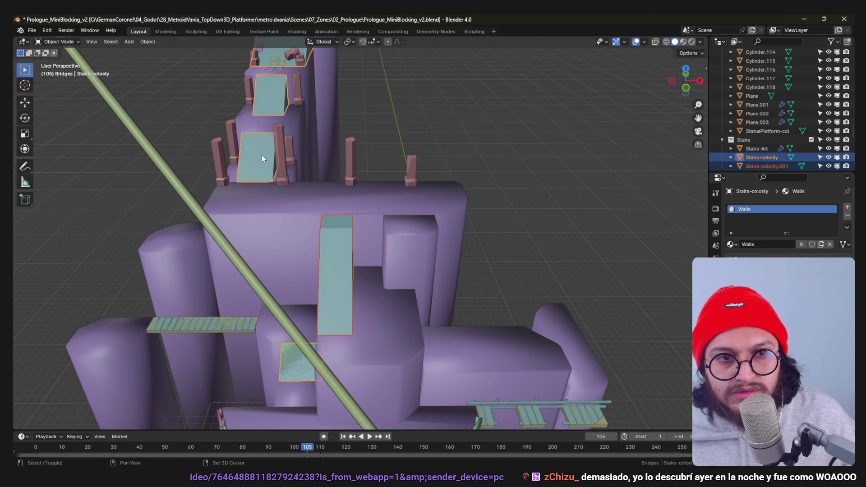
pyautogui.click(757, 163)
pyautogui.keyDown('ctrl'); pyautogui.click(761, 149); pyautogui.keyUp('ctrl')
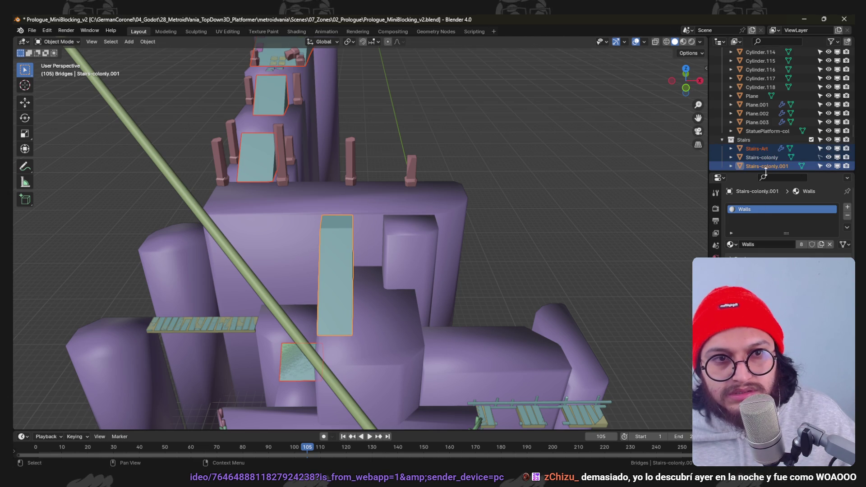
pyautogui.keyDown('ctrl'); pyautogui.click(763, 149); pyautogui.keyUp('ctrl')
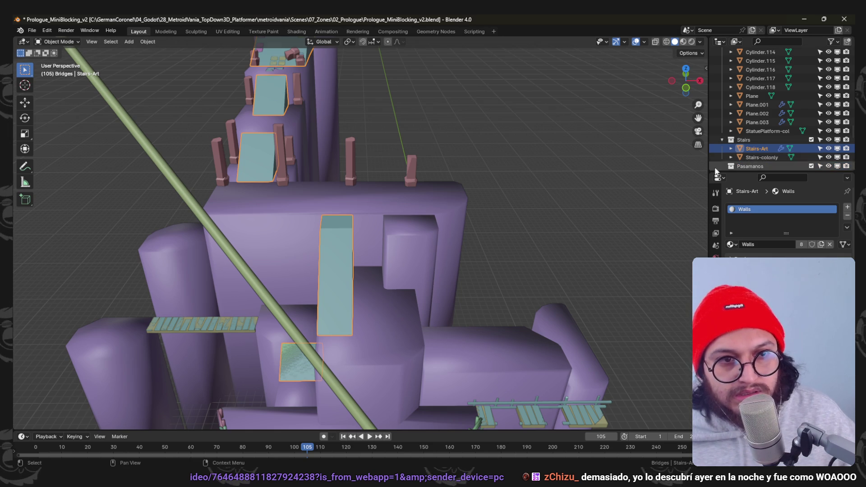
pyautogui.click(337, 255)
pyautogui.press('Tab')
# - In Material Preview, select all Stairs-colonly faces and UV-unwrap them
pyautogui.press('z')
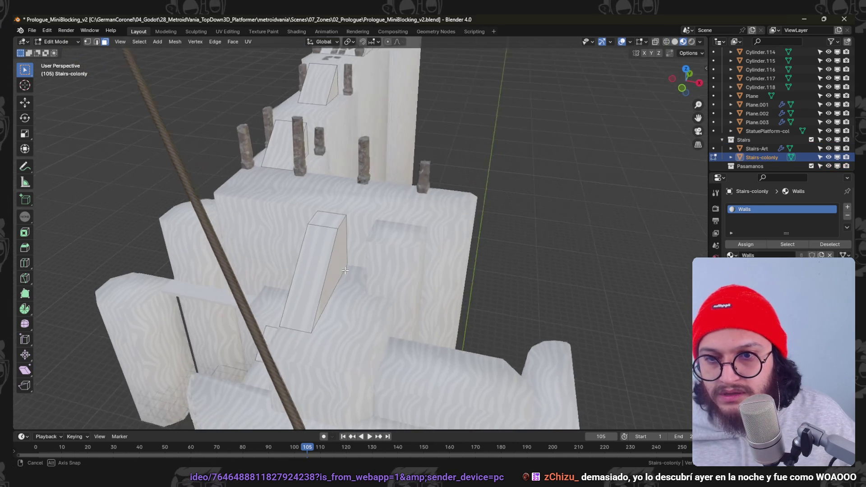
pyautogui.scroll(-5, 360, 270)
pyautogui.press('a')
pyautogui.scroll(5, 359, 264)
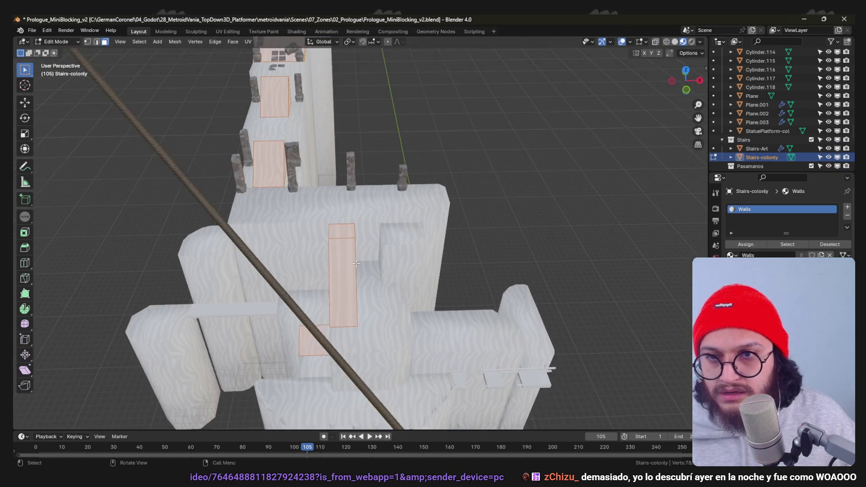
pyautogui.scroll(3, 358, 264)
pyautogui.press('u')
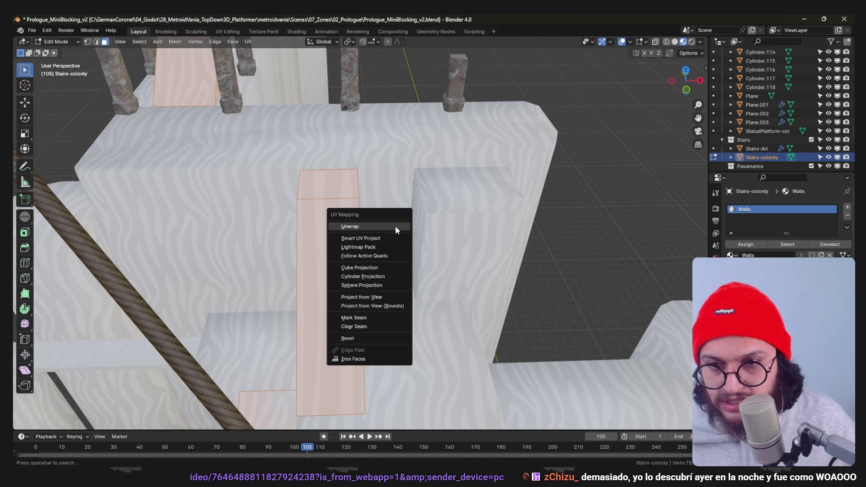
pyautogui.click(395, 225)
pyautogui.press('Tab')
pyautogui.press('Tab')
# - Unwrap the mesh again in face select mode; it fails on all 10 islands
pyautogui.hotkey('ctrl', 'Tab')
pyautogui.click(370, 234)
pyautogui.press('u')
pyautogui.click(370, 234)
pyautogui.scroll(2, 361, 247)
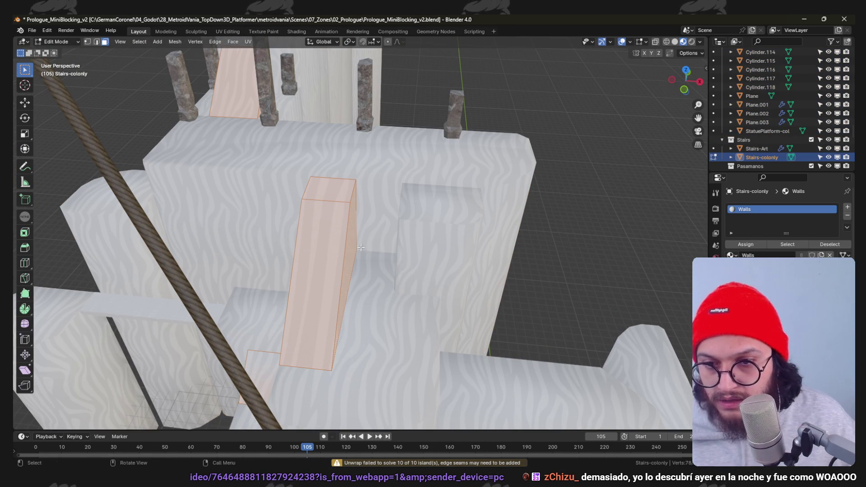